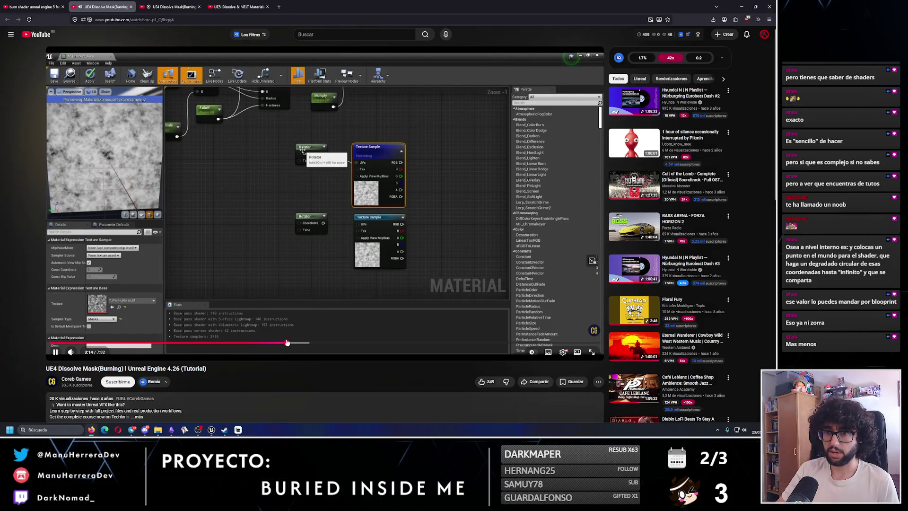
Step: Seek the dissolve tutorial forward through 3:14, 3:58, 4:21, 5:41 and 5:56, then toggle playback
{"action": "left_click", "coordinate": [286, 342]}
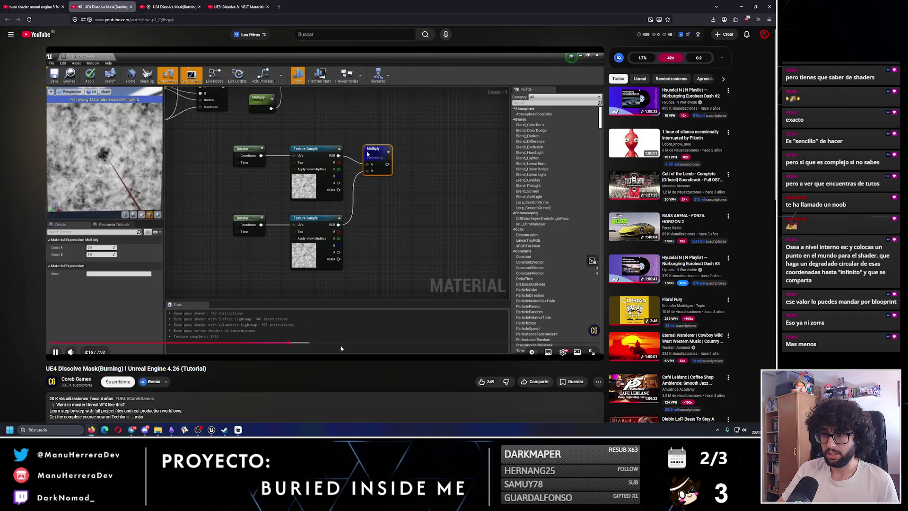
{"action": "left_click", "coordinate": [340, 344]}
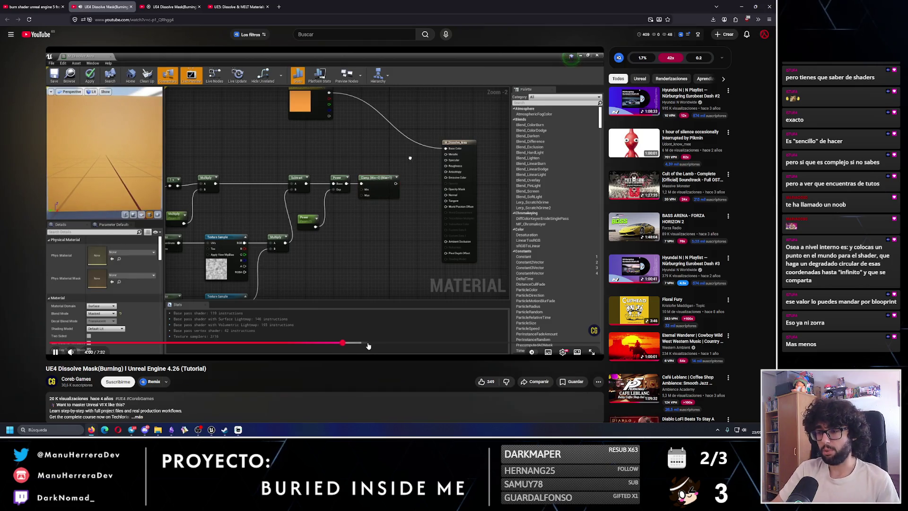
{"action": "left_click", "coordinate": [369, 344]}
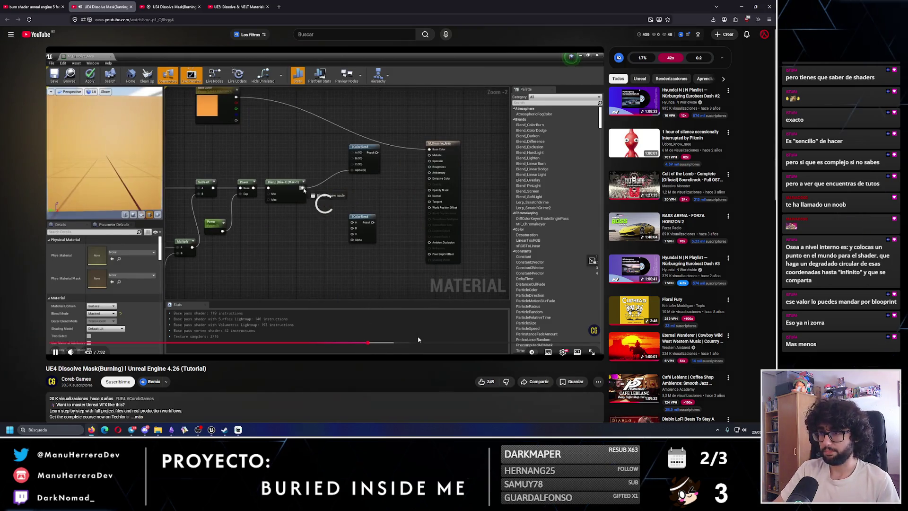
{"action": "left_click", "coordinate": [465, 344]}
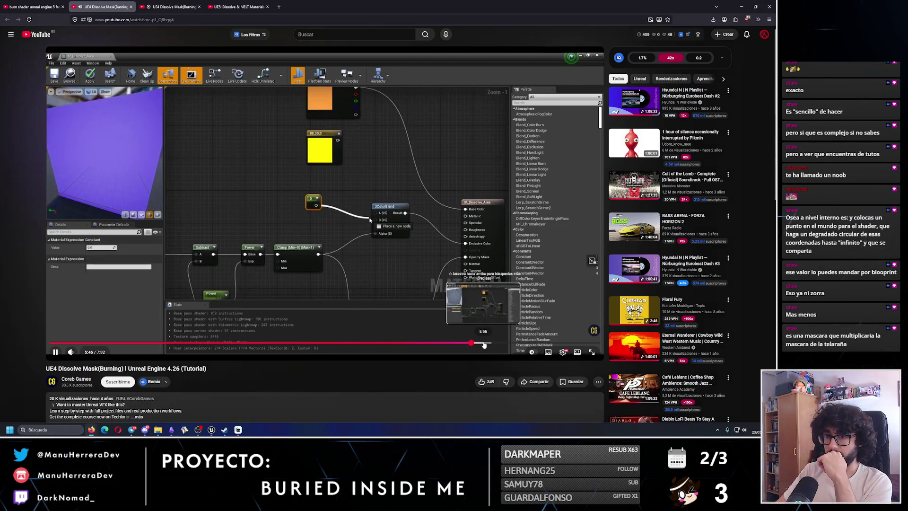
{"action": "left_click", "coordinate": [484, 344]}
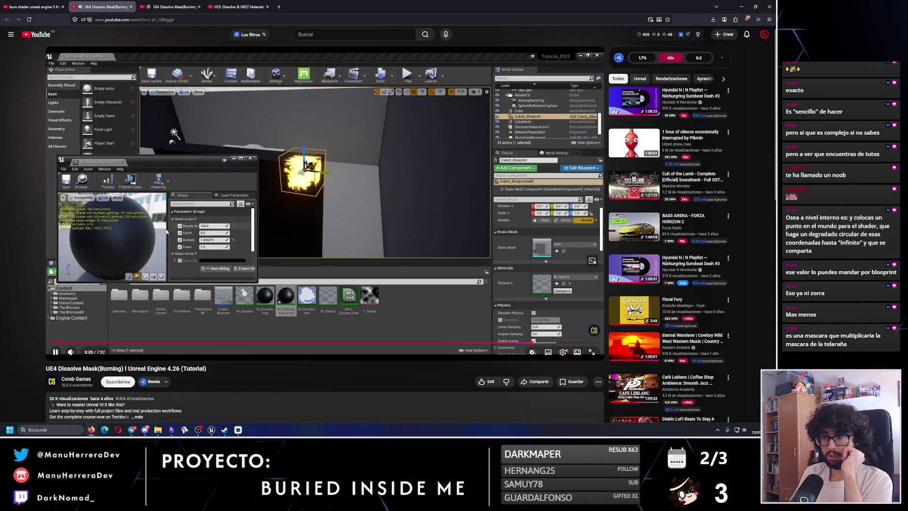
{"action": "key", "text": "space"}
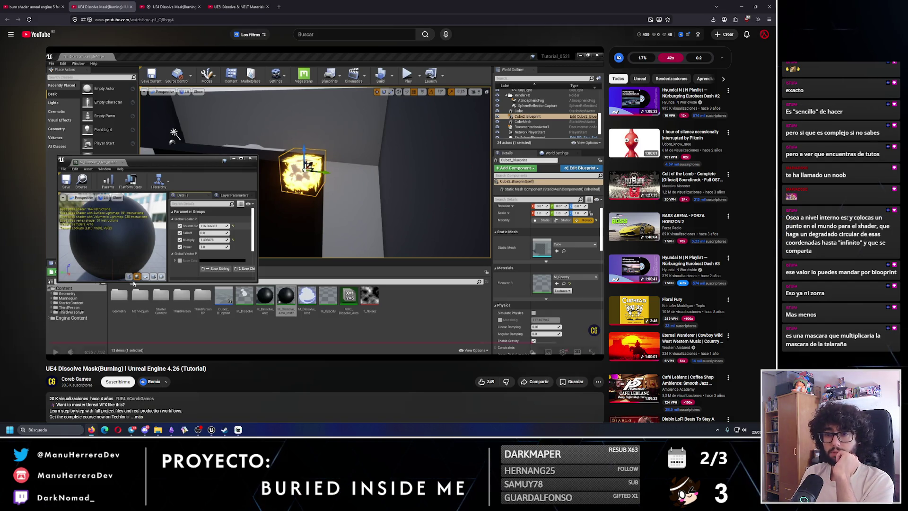
Step: Resume the tutorial, raise the volume slightly, and seek to 7:14, then 6:40, then back to 4:21
{"action": "left_click", "coordinate": [57, 353]}
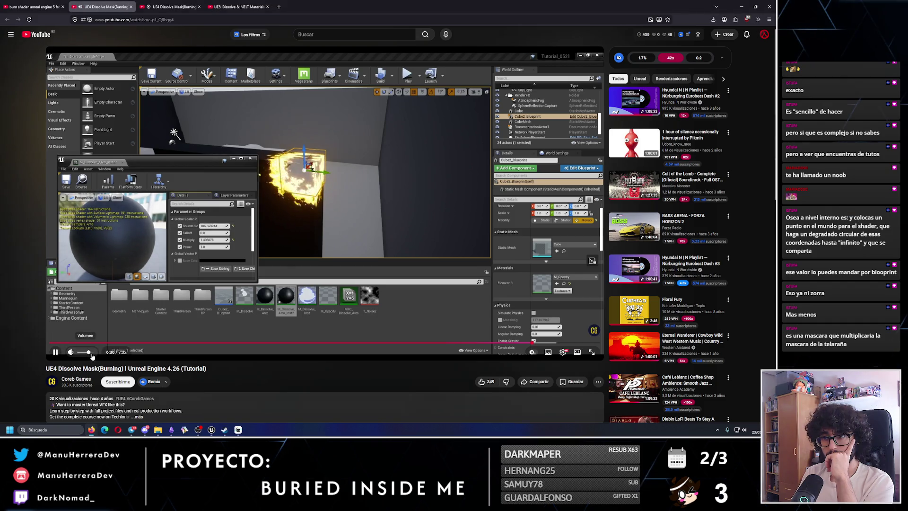
{"action": "left_click_drag", "start_coordinate": [92, 356], "coordinate": [95, 355]}
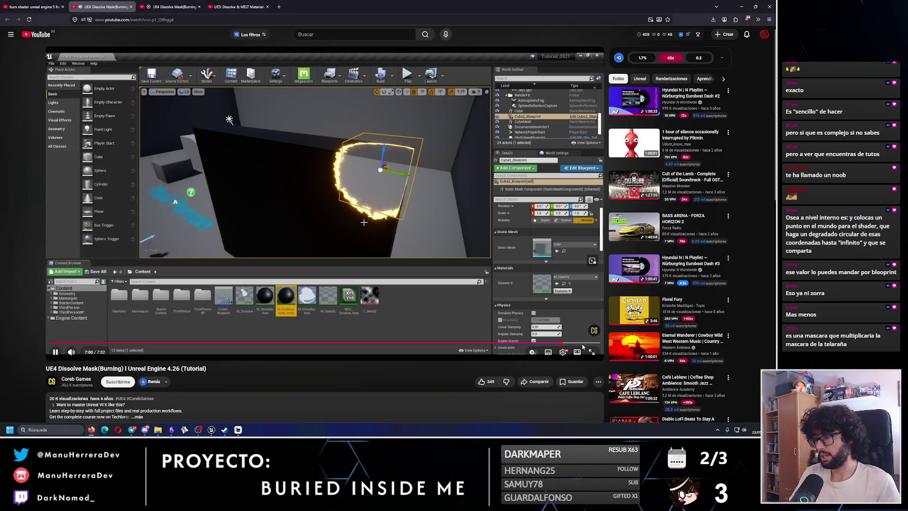
{"action": "left_click", "coordinate": [579, 344]}
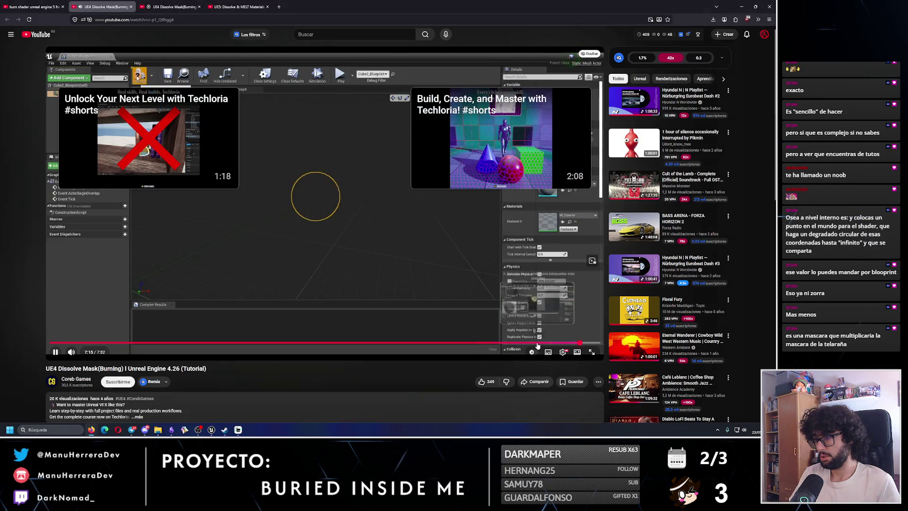
{"action": "left_click", "coordinate": [537, 343]}
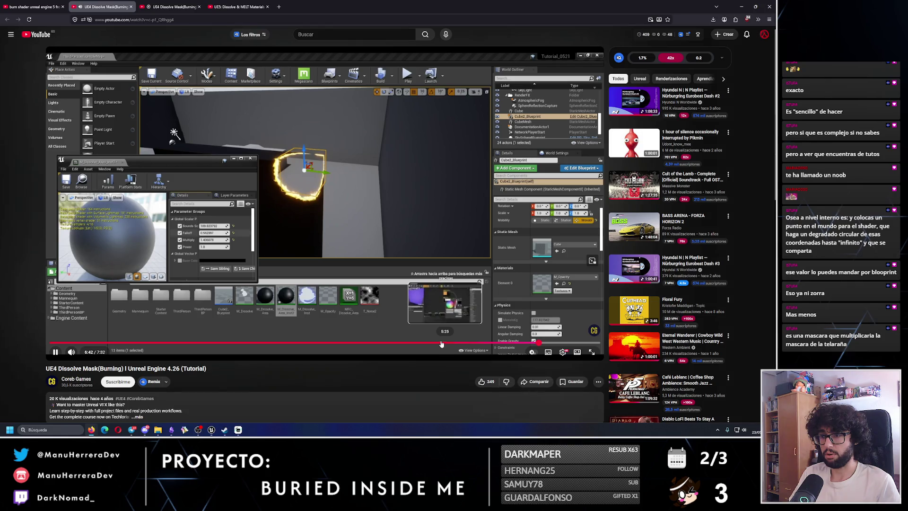
{"action": "left_click", "coordinate": [368, 344]}
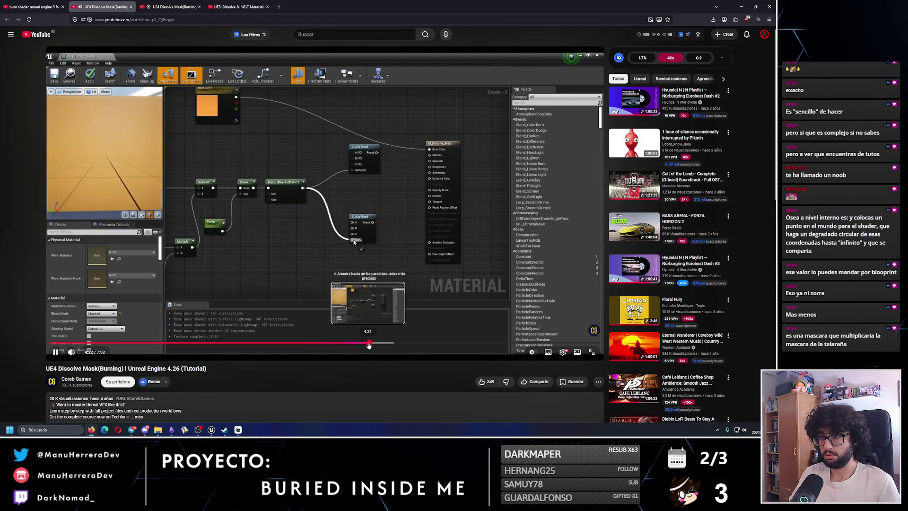
Step: Rewind the tutorial through 4:04 and 3:08 to the 1:36 sphere preview, pause it, and switch to Unreal
{"action": "left_click", "coordinate": [348, 345]}
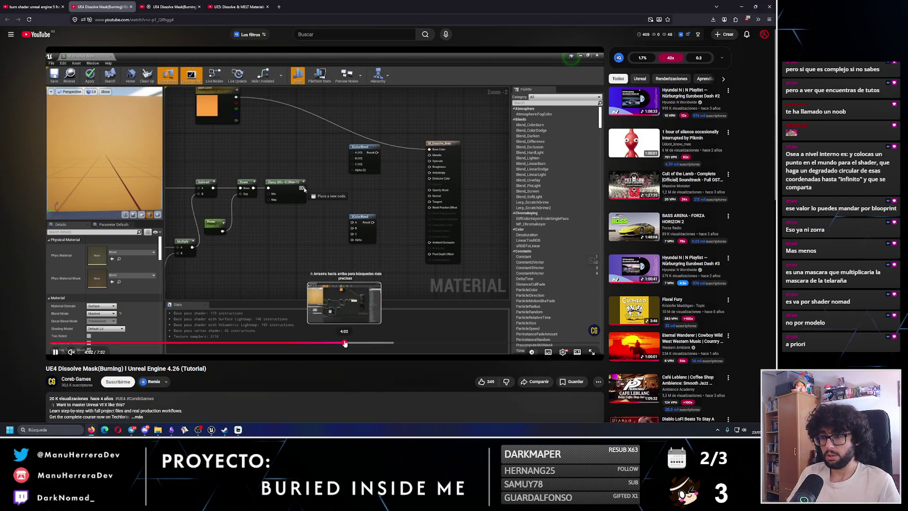
{"action": "left_click", "coordinate": [344, 342]}
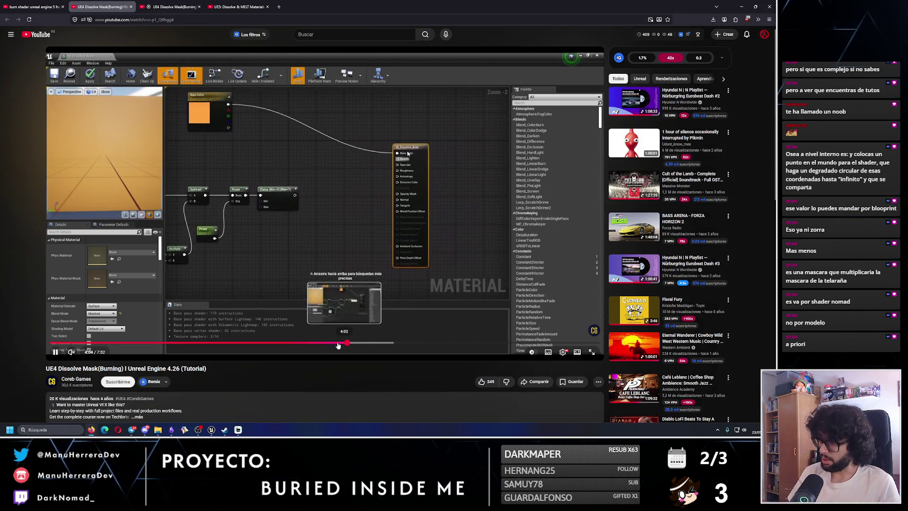
{"action": "left_click", "coordinate": [278, 342]}
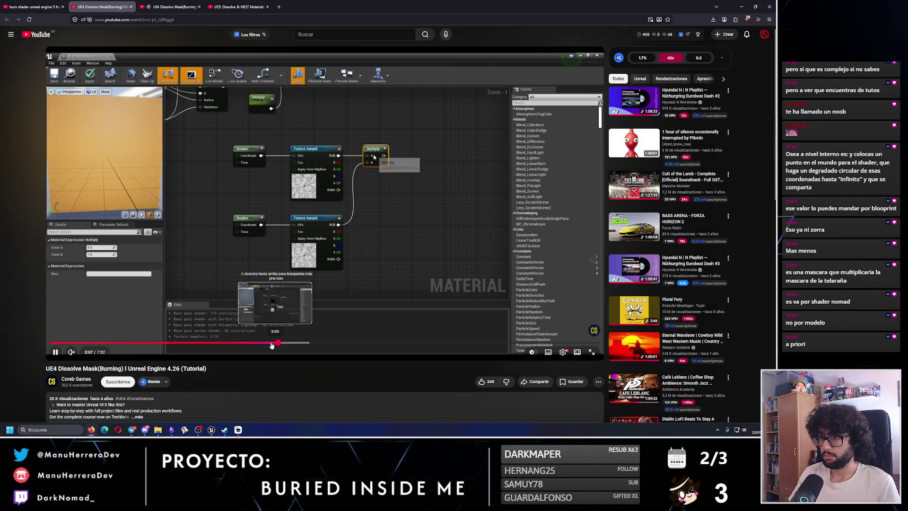
{"action": "left_click", "coordinate": [168, 342]}
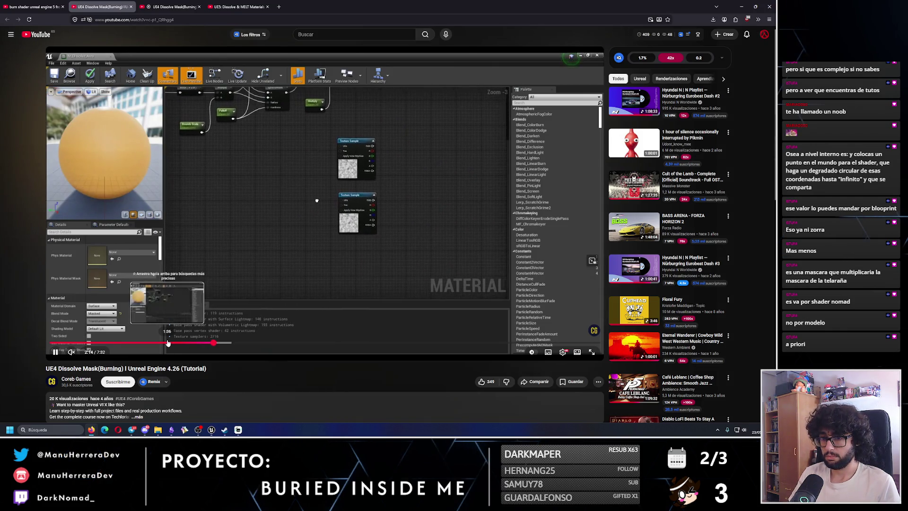
{"action": "left_click", "coordinate": [213, 267]}
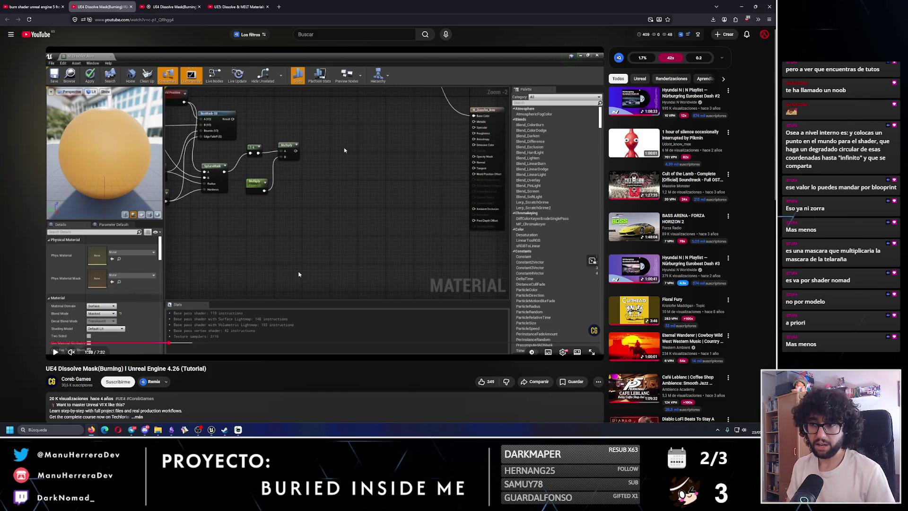
{"action": "left_click", "coordinate": [211, 429]}
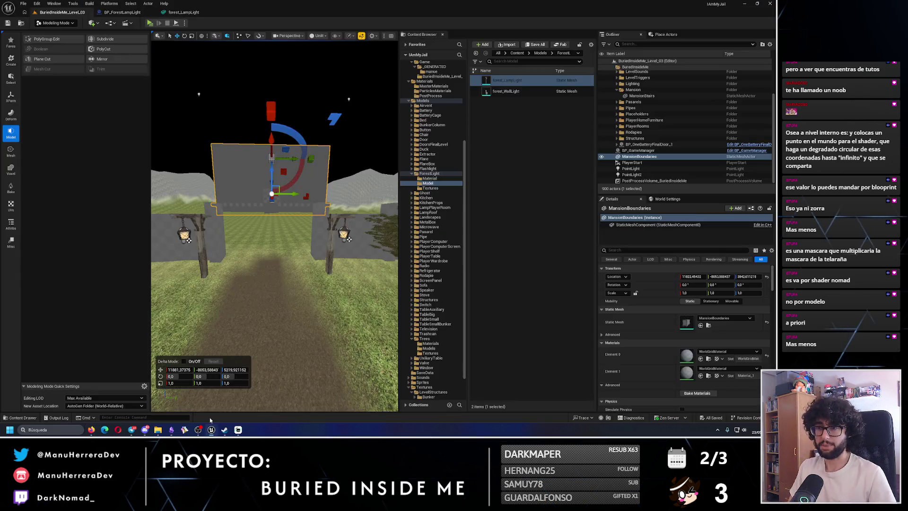
Step: Fly the viewport up over the forest and along the path, then frame the MansionBoundaries wall
{"action": "left_click_drag", "start_coordinate": [262, 228], "coordinate": [285, 230]}
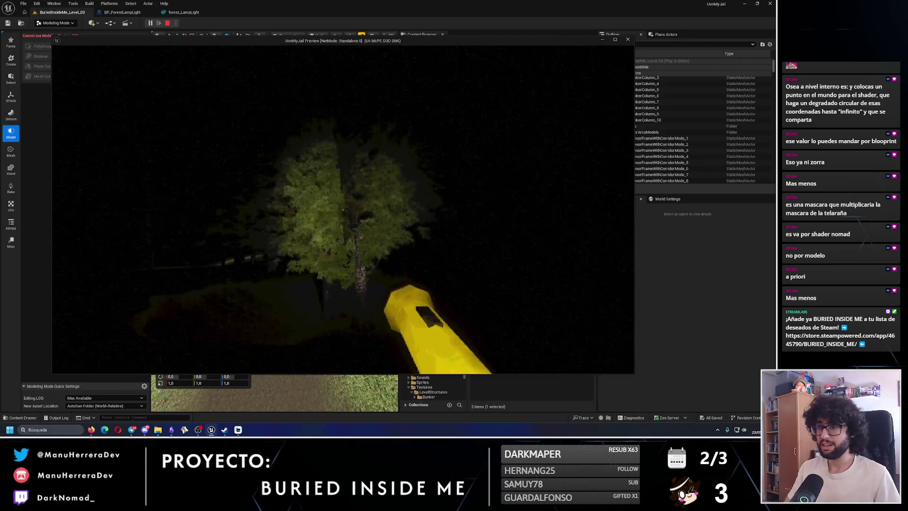
{"action": "key", "text": "Escape"}
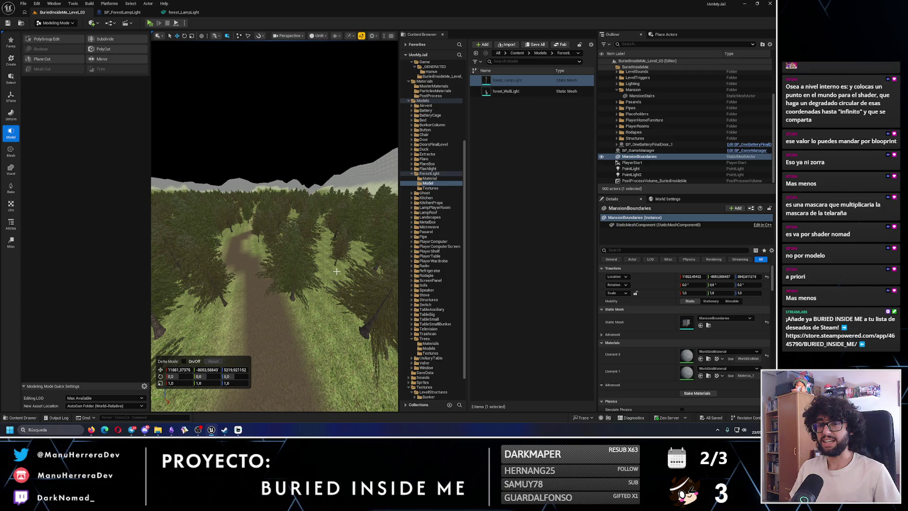
{"action": "left_click_drag", "start_coordinate": [285, 248], "coordinate": [276, 216]}
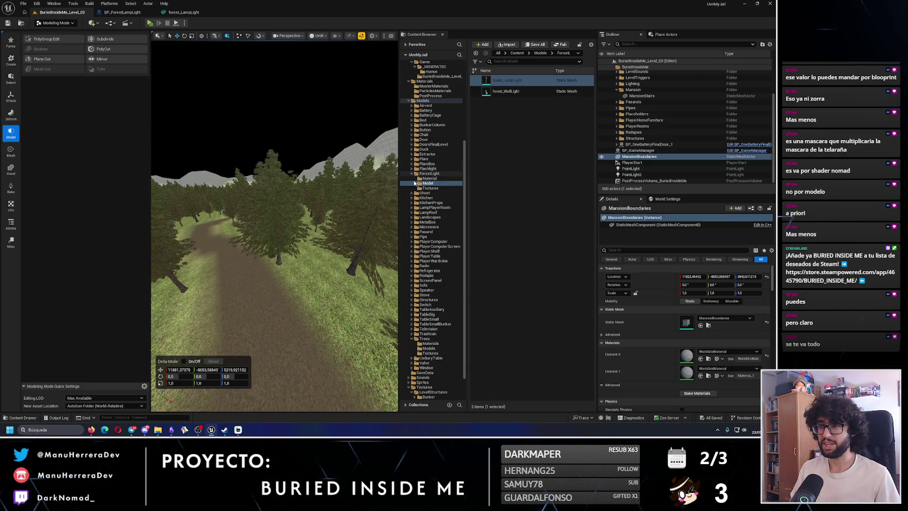
{"action": "mouse_move", "coordinate": [331, 189]}
{"action": "left_mouse_down"}
{"action": "mouse_move", "coordinate": [331, 237]}
{"action": "mouse_move", "coordinate": [331, 180]}
{"action": "left_mouse_up"}
{"action": "mouse_move", "coordinate": [218, 195]}
{"action": "left_mouse_down"}
{"action": "mouse_move", "coordinate": [227, 195]}
{"action": "mouse_move", "coordinate": [218, 195]}
{"action": "left_mouse_up"}
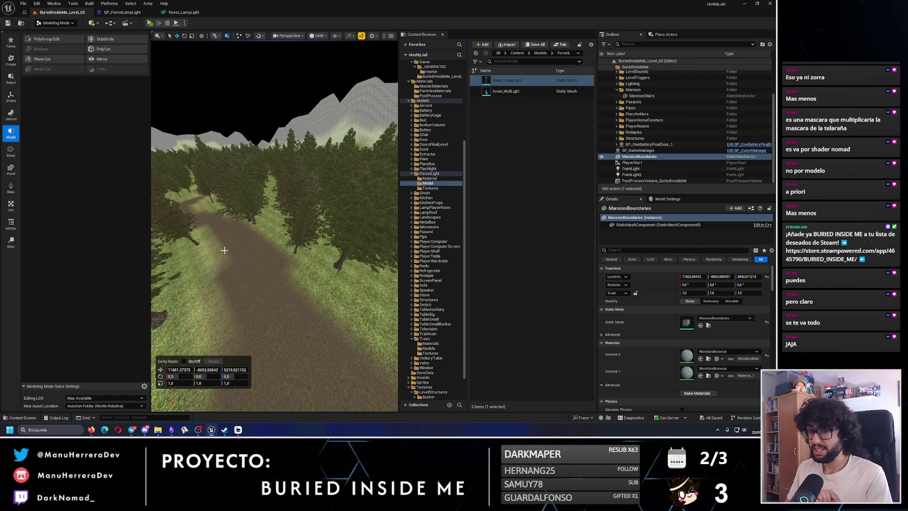
{"action": "key", "text": "f"}
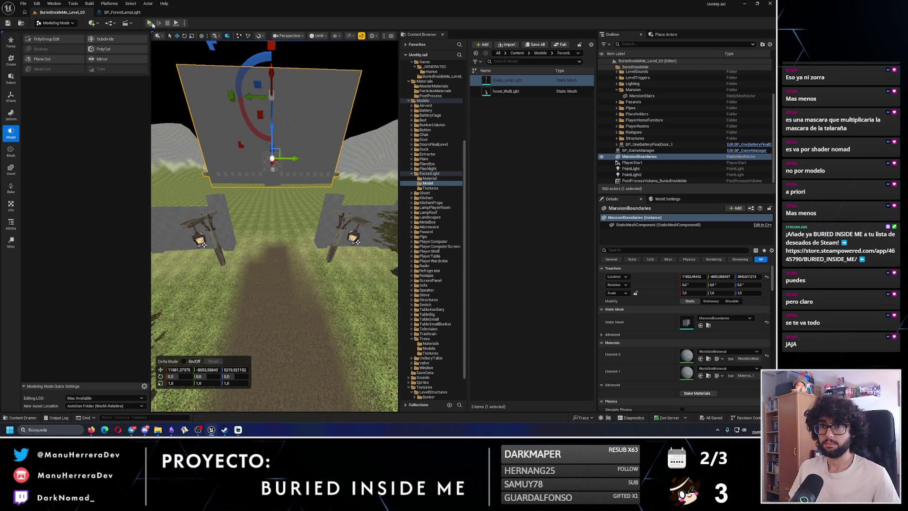
{"action": "key", "text": "alt+p"}
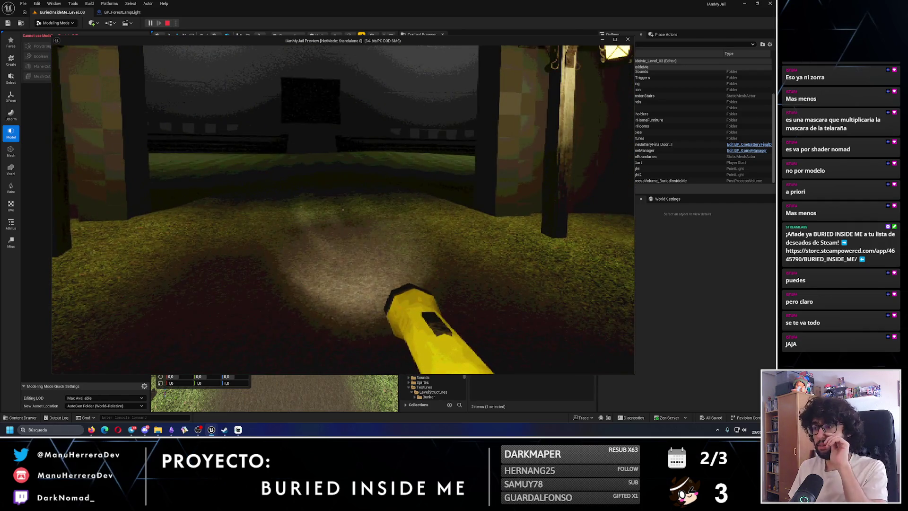
Step: Walk and sprint past the dark wall, up the stairs and through the door, then stop the playtest
{"action": "key", "text": "w"}
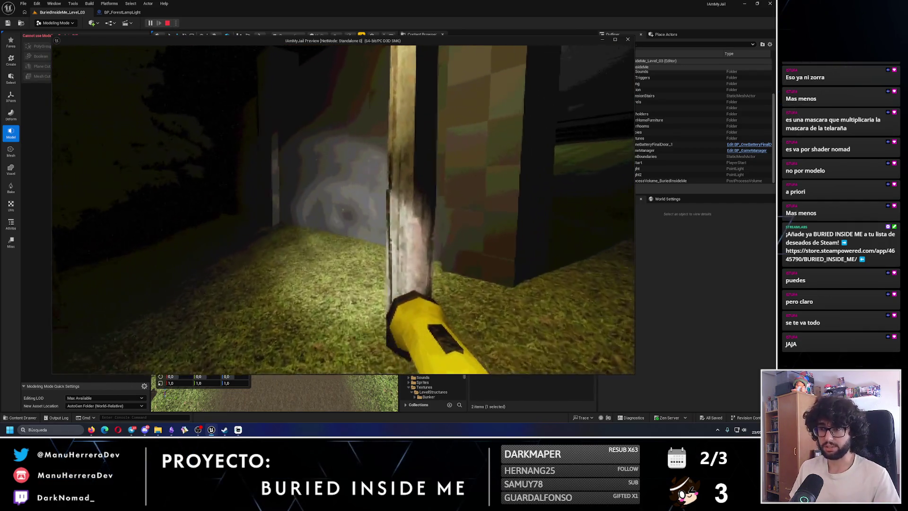
{"action": "key", "text": "shift"}
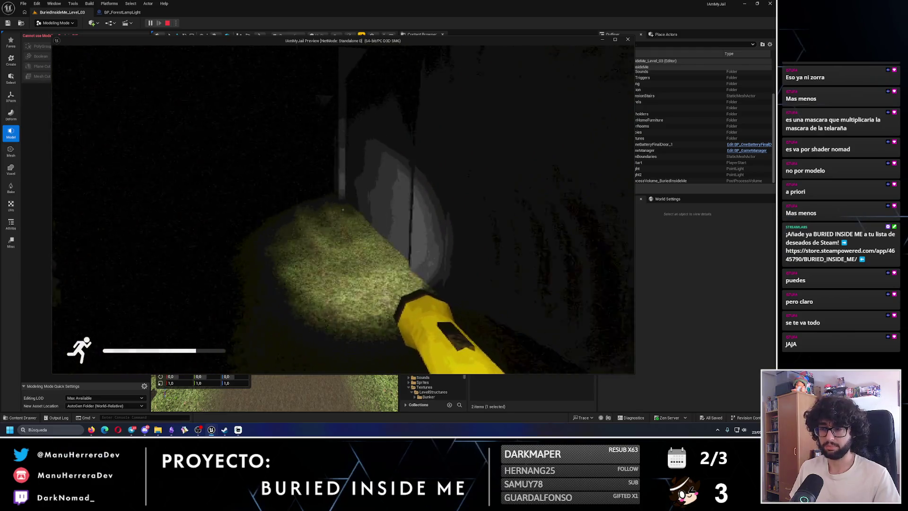
{"action": "key", "text": "w"}
{"action": "key", "text": "w"}
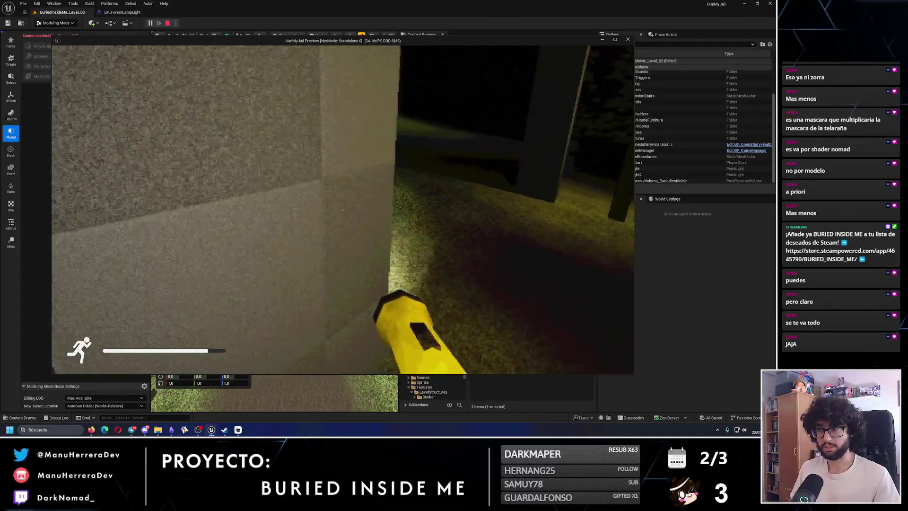
{"action": "key", "text": "w"}
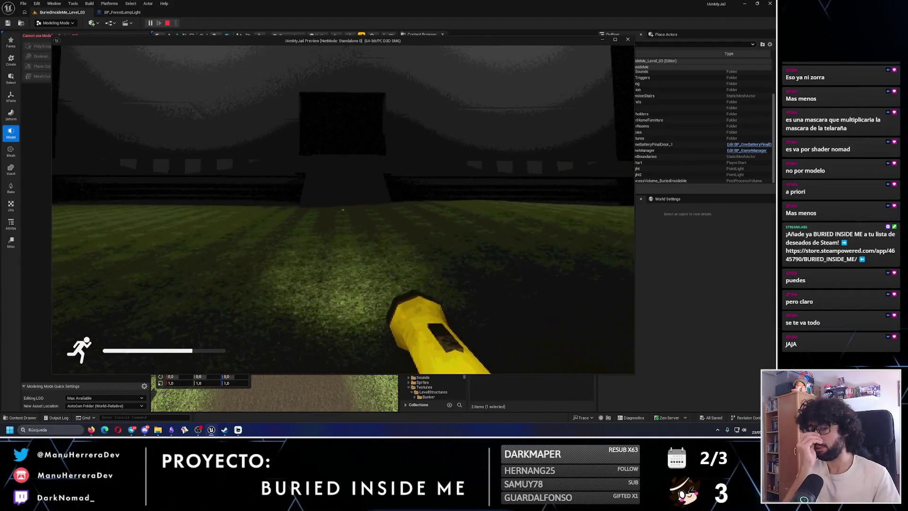
{"action": "key", "text": "w"}
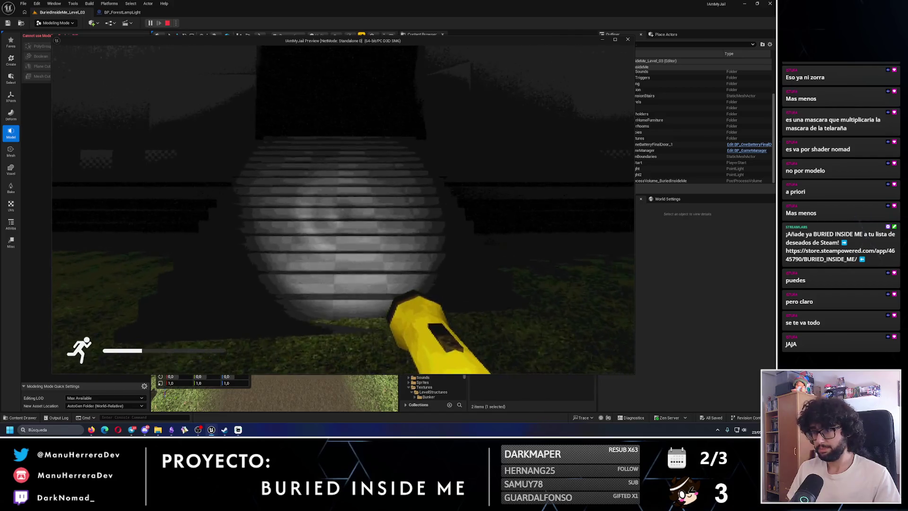
{"action": "key", "text": "w"}
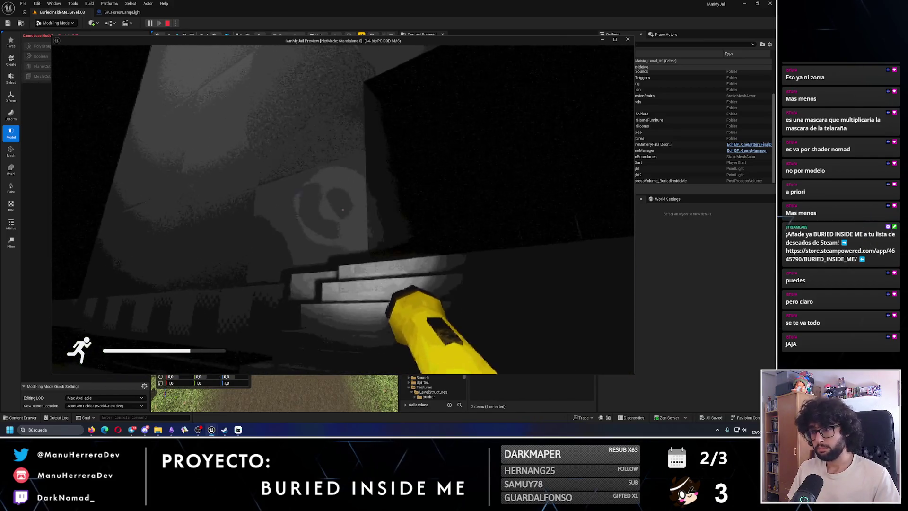
{"action": "key", "text": "w"}
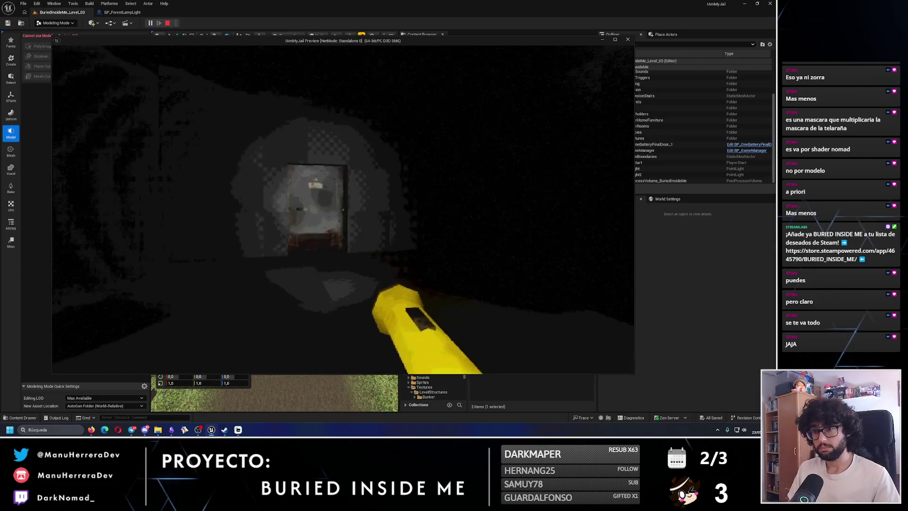
{"action": "key", "text": "w"}
{"action": "key", "text": "shift"}
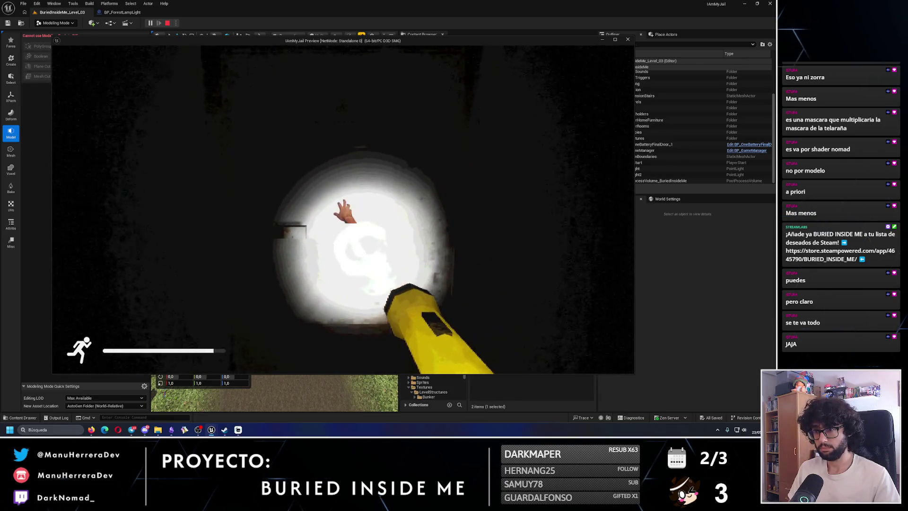
{"action": "key", "text": "Escape"}
{"action": "left_click", "coordinate": [340, 232]}
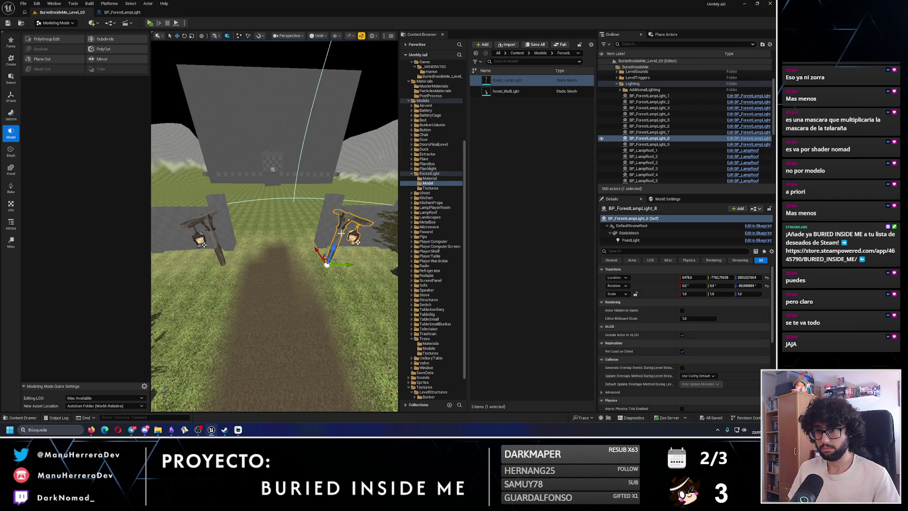
Step: Drag out a trial copy of the path lamp, switch to Select mode, and delete that copy
{"action": "left_click_drag", "start_coordinate": [327, 255], "coordinate": [310, 231]}
{"action": "mouse_move", "coordinate": [296, 181]}
{"action": "left_mouse_down"}
{"action": "mouse_move", "coordinate": [270, 203]}
{"action": "mouse_move", "coordinate": [227, 189]}
{"action": "mouse_move", "coordinate": [233, 200]}
{"action": "left_mouse_up"}
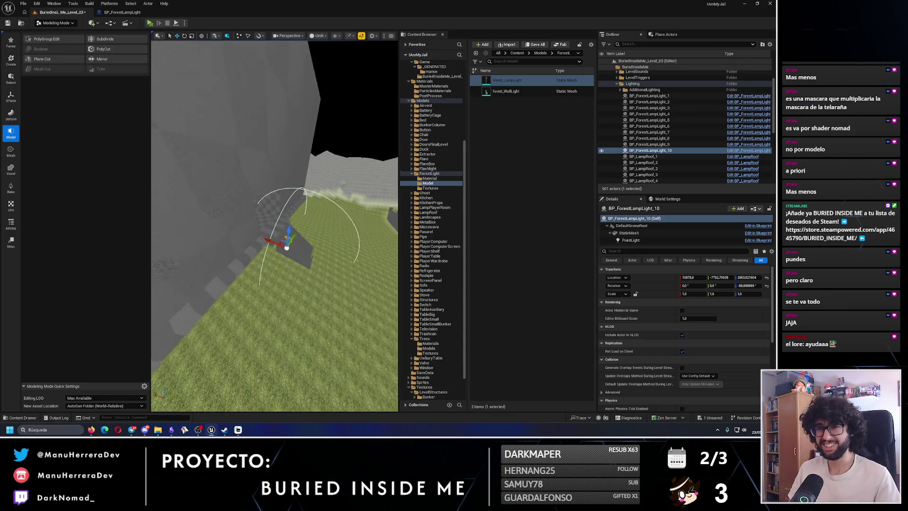
{"action": "left_click", "coordinate": [56, 23]}
{"action": "left_click", "coordinate": [57, 33]}
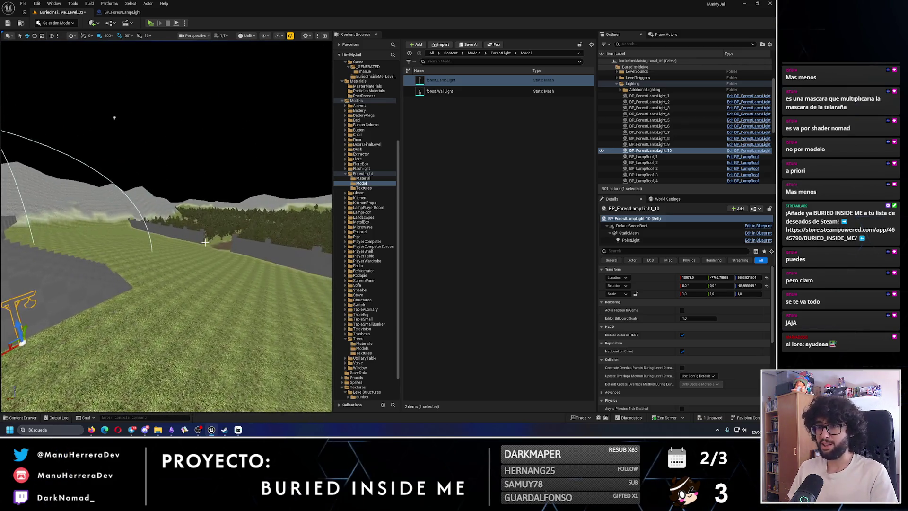
{"action": "key", "text": "Delete"}
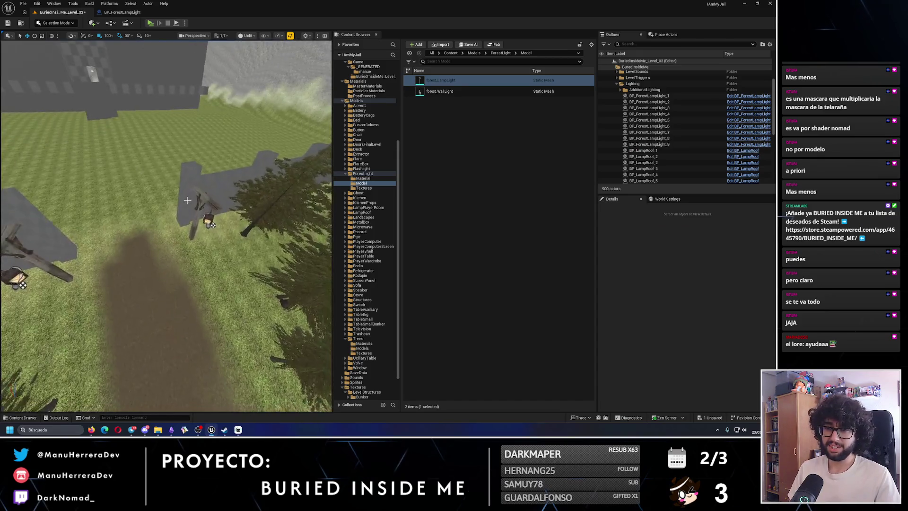
Step: Duplicate BP_ForestLampLight_8 and _9 and nudge one copy toward the doorway wall
{"action": "left_click", "coordinate": [203, 206]}
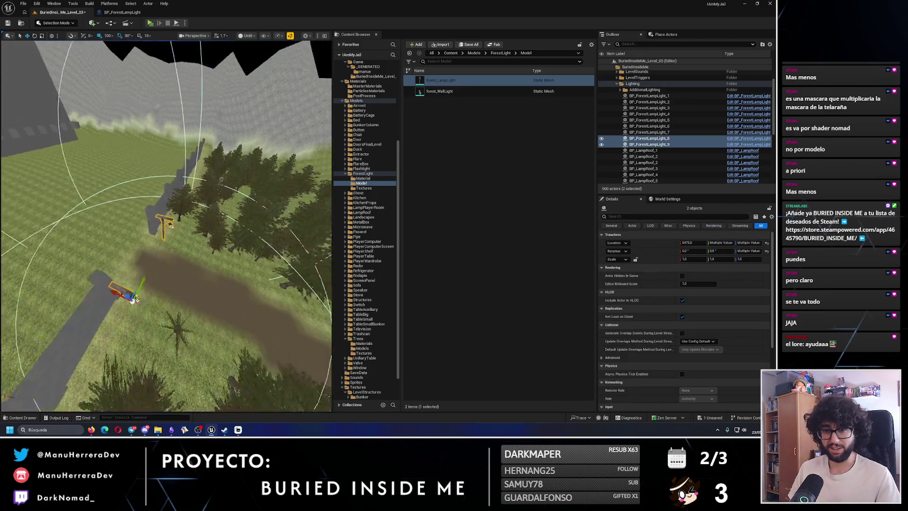
{"action": "left_click", "coordinate": [207, 240], "text": "ctrl"}
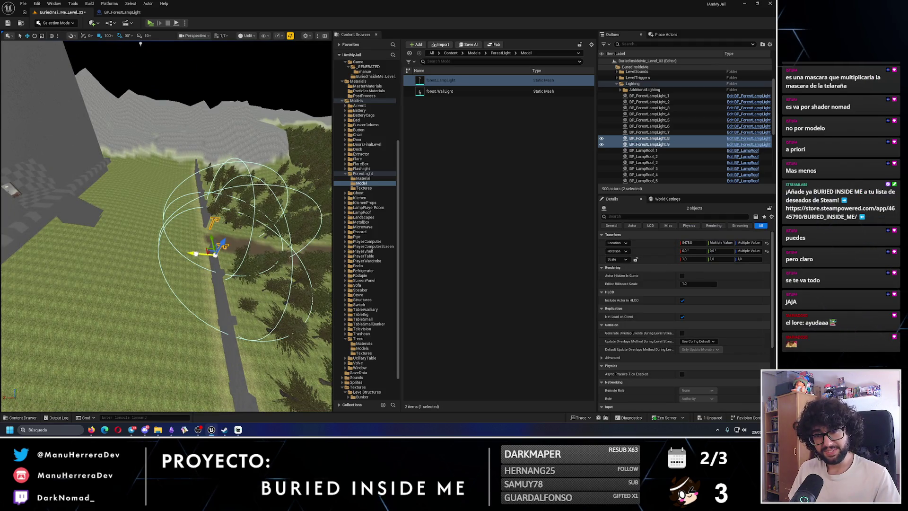
{"action": "key", "text": "ctrl+d"}
{"action": "mouse_move", "coordinate": [180, 224]}
{"action": "left_mouse_down"}
{"action": "mouse_move", "coordinate": [215, 166]}
{"action": "mouse_move", "coordinate": [148, 203]}
{"action": "mouse_move", "coordinate": [221, 293]}
{"action": "mouse_move", "coordinate": [125, 266]}
{"action": "left_mouse_up"}
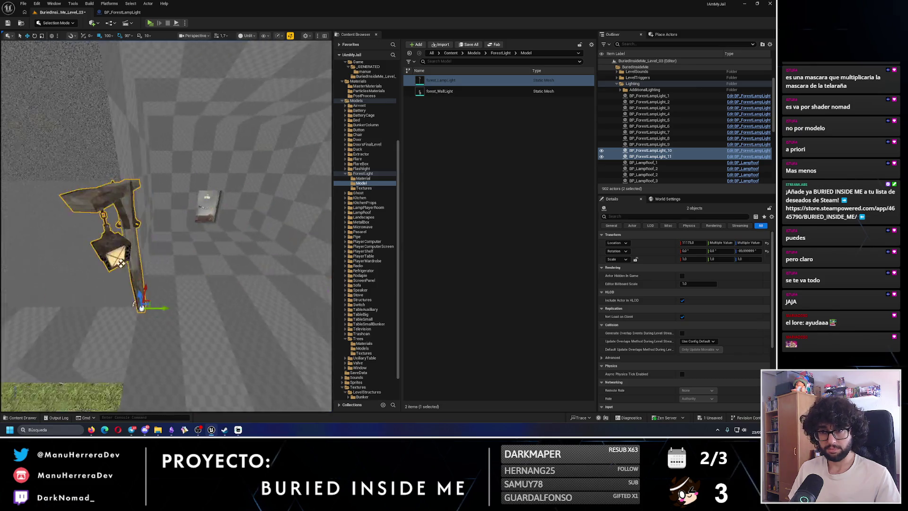
{"action": "left_click", "coordinate": [137, 297]}
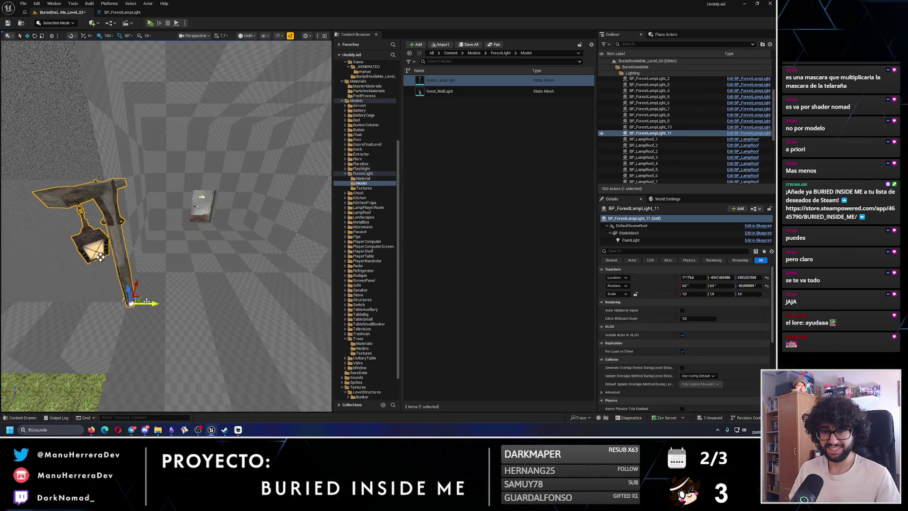
{"action": "mouse_move", "coordinate": [131, 302]}
{"action": "left_mouse_down", "text": "shift"}
{"action": "mouse_move", "coordinate": [122, 308]}
{"action": "mouse_move", "coordinate": [186, 309]}
{"action": "mouse_move", "coordinate": [156, 284]}
{"action": "mouse_move", "coordinate": [124, 304]}
{"action": "left_mouse_up", "text": "shift"}
Step: Switch the viewport to Lit and position the second lamp copy beside the doorway
{"action": "key", "text": "alt+4"}
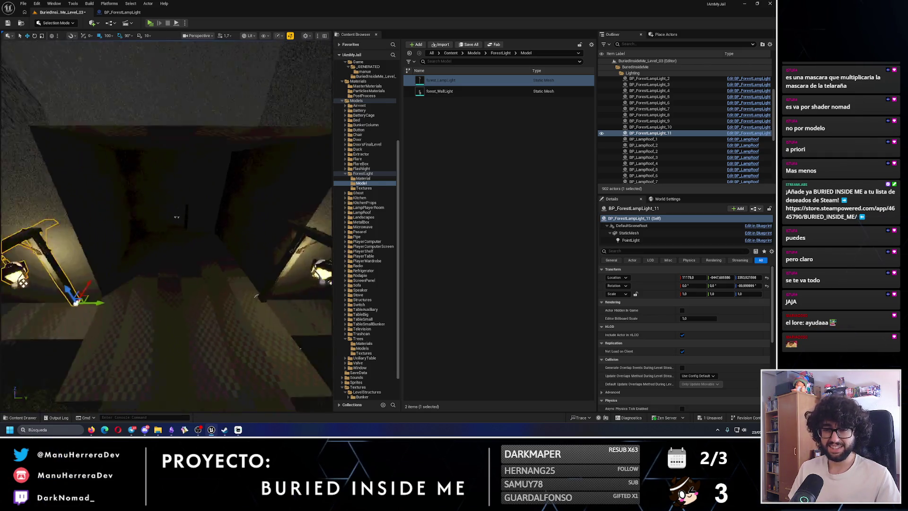
{"action": "left_click", "coordinate": [269, 260], "text": "ctrl"}
{"action": "key", "text": "f"}
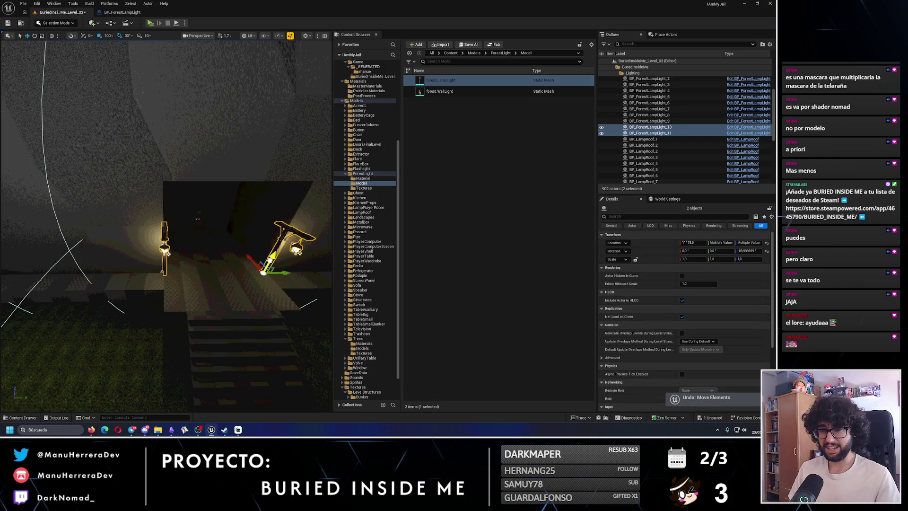
{"action": "left_click_drag", "start_coordinate": [127, 224], "coordinate": [158, 335]}
{"action": "key", "text": "f"}
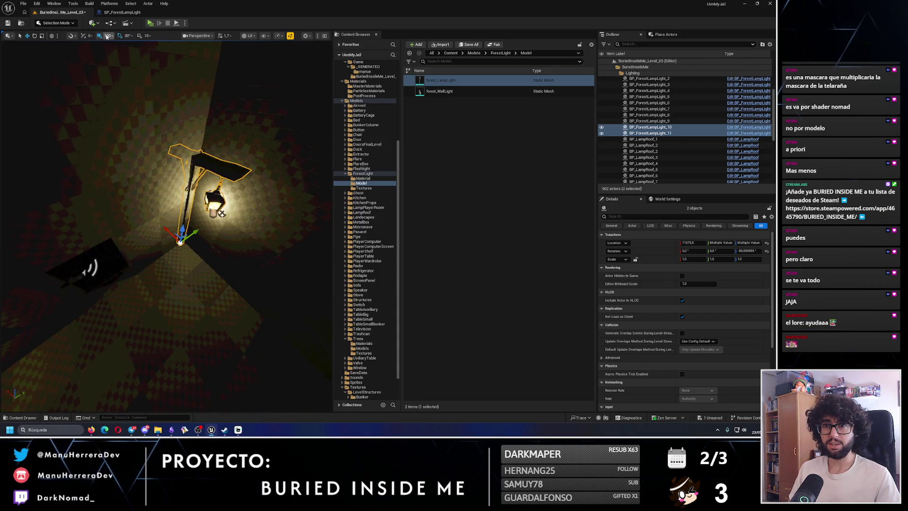
{"action": "mouse_move", "coordinate": [168, 230]}
{"action": "left_mouse_down"}
{"action": "mouse_move", "coordinate": [140, 205]}
{"action": "mouse_move", "coordinate": [161, 180]}
{"action": "mouse_move", "coordinate": [151, 142]}
{"action": "left_mouse_up"}
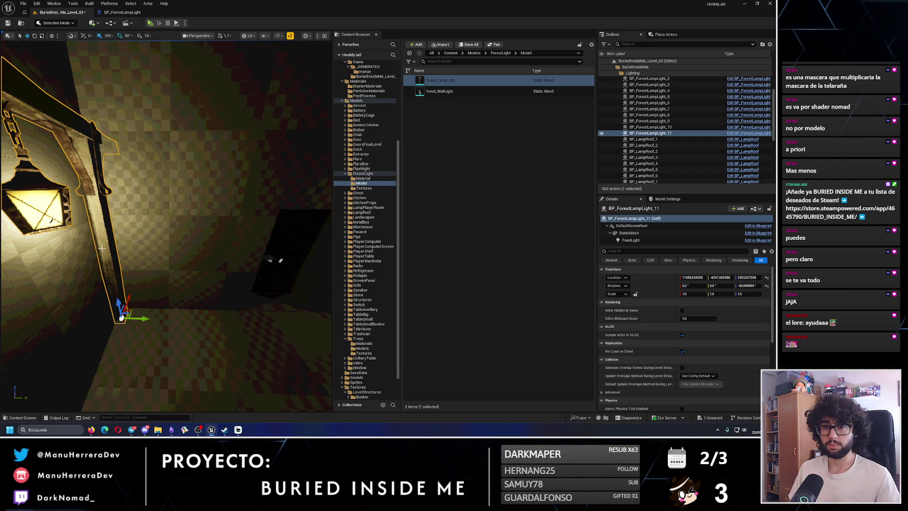
{"action": "mouse_move", "coordinate": [159, 319]}
{"action": "left_mouse_down"}
{"action": "mouse_move", "coordinate": [157, 259]}
{"action": "mouse_move", "coordinate": [166, 272]}
{"action": "mouse_move", "coordinate": [134, 253]}
{"action": "left_mouse_up"}
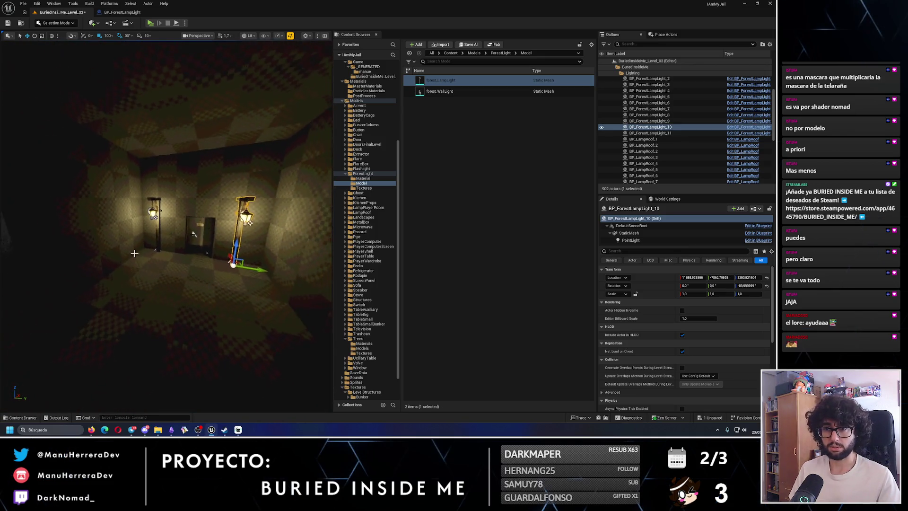
Step: Save the level with Save All and view the new lamps from outside
{"action": "left_click", "coordinate": [7, 23]}
{"action": "left_click_drag", "start_coordinate": [84, 68], "coordinate": [92, 123]}
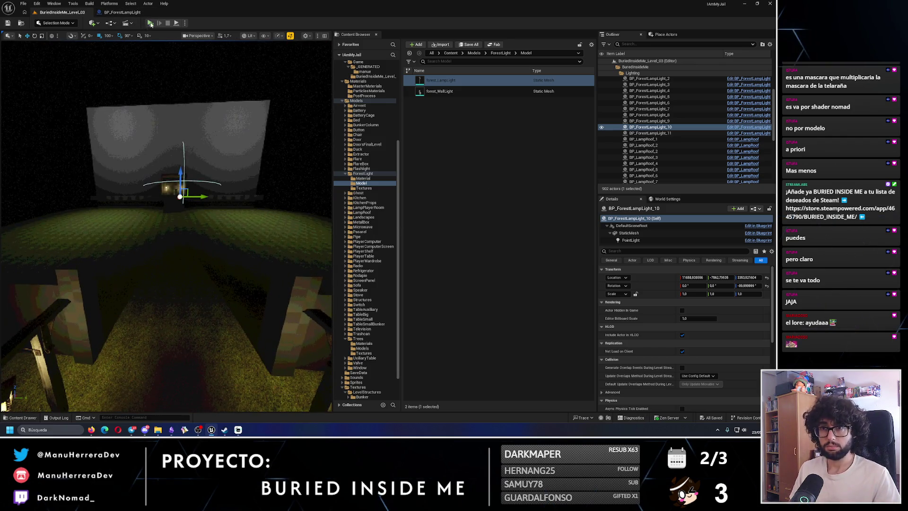
{"action": "key", "text": "alt+p"}
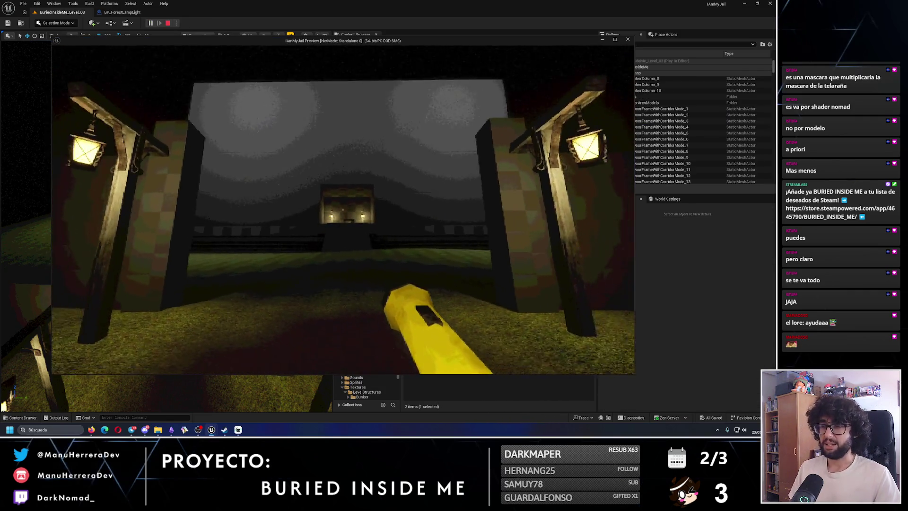
Step: Stop the playtest, switch to Lit, and frame the new lamp on the dark path
{"action": "key", "text": "Escape"}
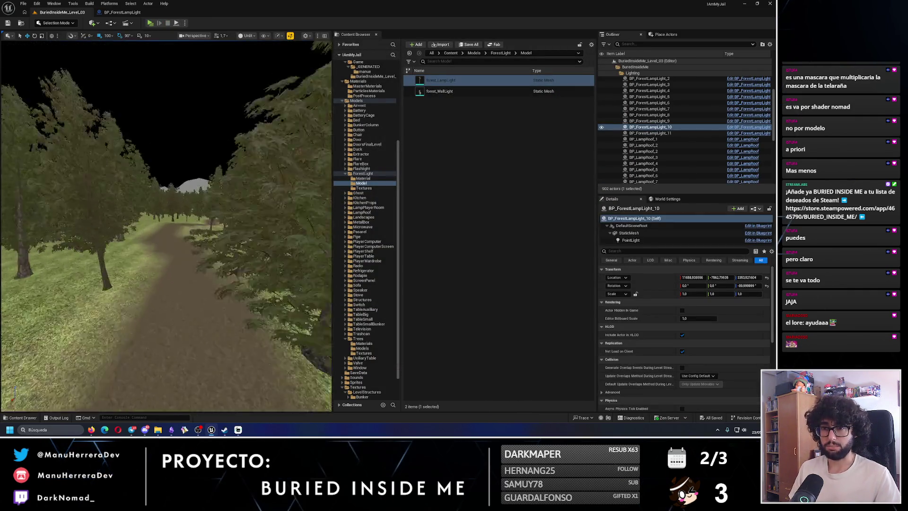
{"action": "key", "text": "s"}
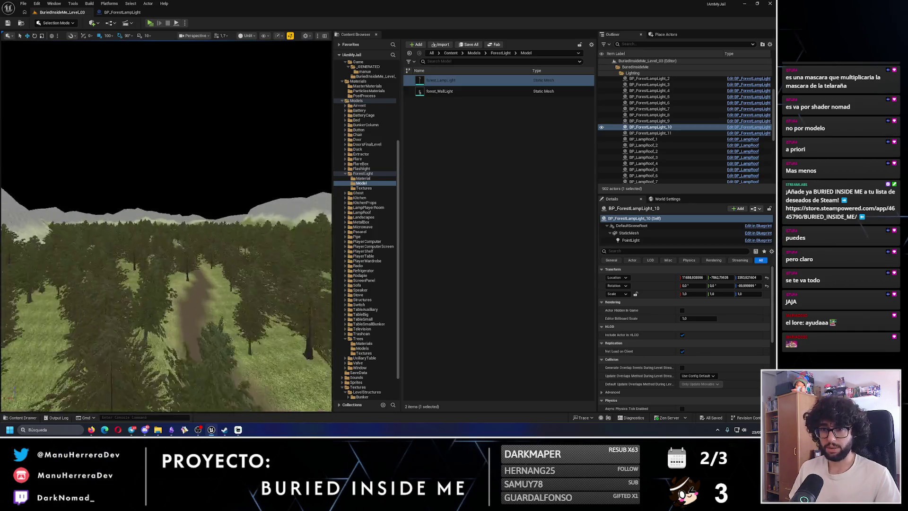
{"action": "key", "text": "w"}
{"action": "key", "text": "alt+4"}
{"action": "key", "text": "f"}
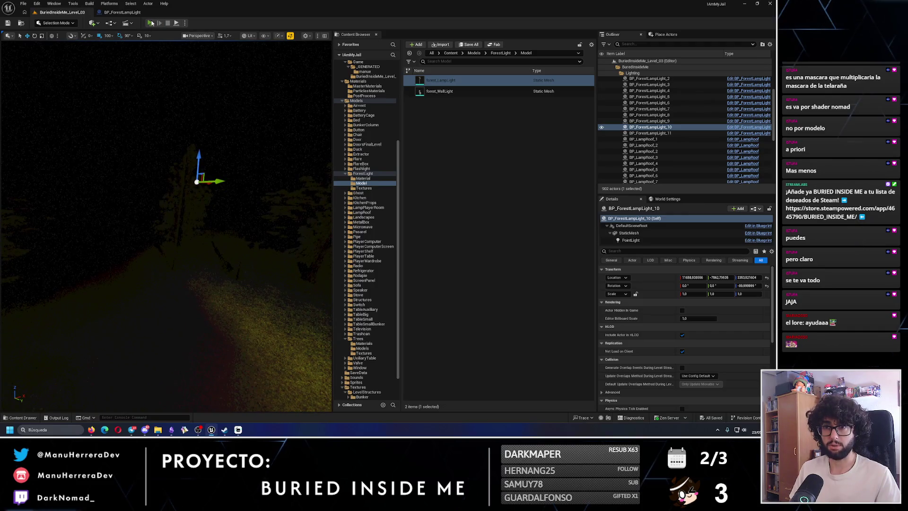
{"action": "key", "text": "alt+p"}
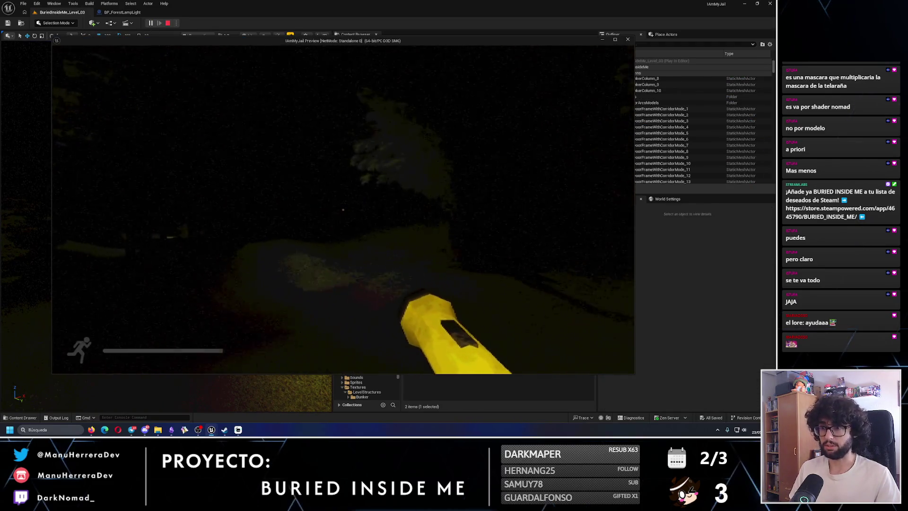
Step: Sprint through the trees onto the lit path and past the lamp post, then stop the preview
{"action": "key", "text": "shift+w"}
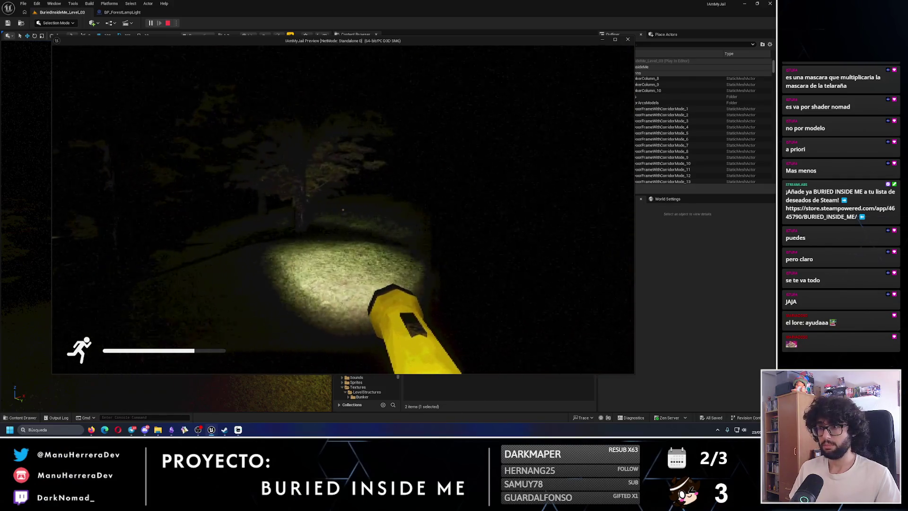
{"action": "key", "text": "w"}
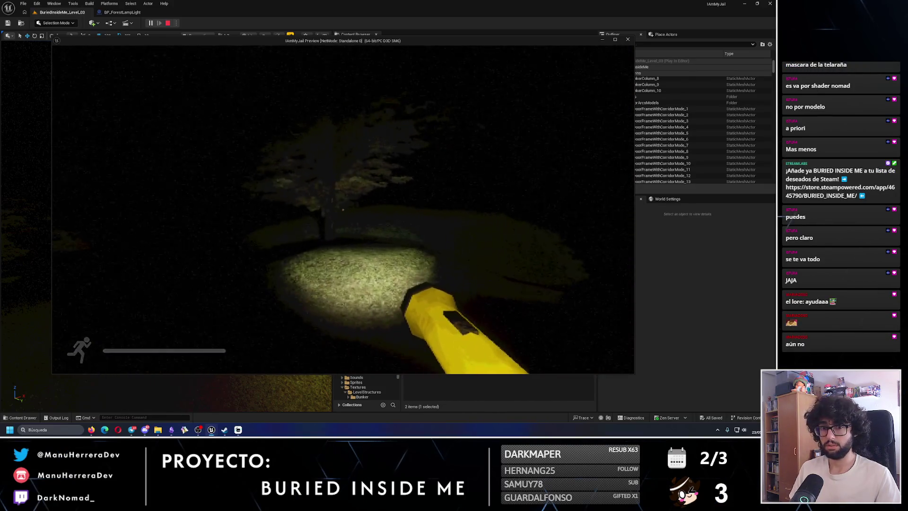
{"action": "key", "text": "shift+w"}
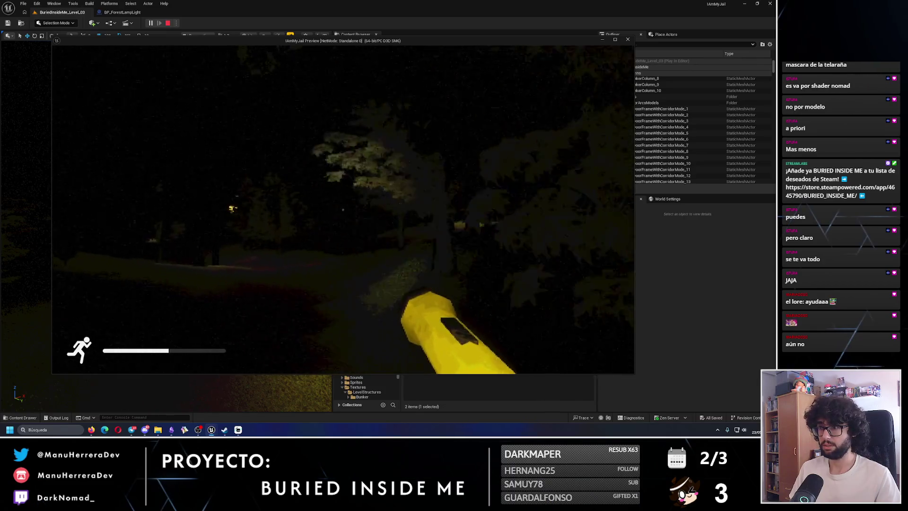
{"action": "key", "text": "shift+w"}
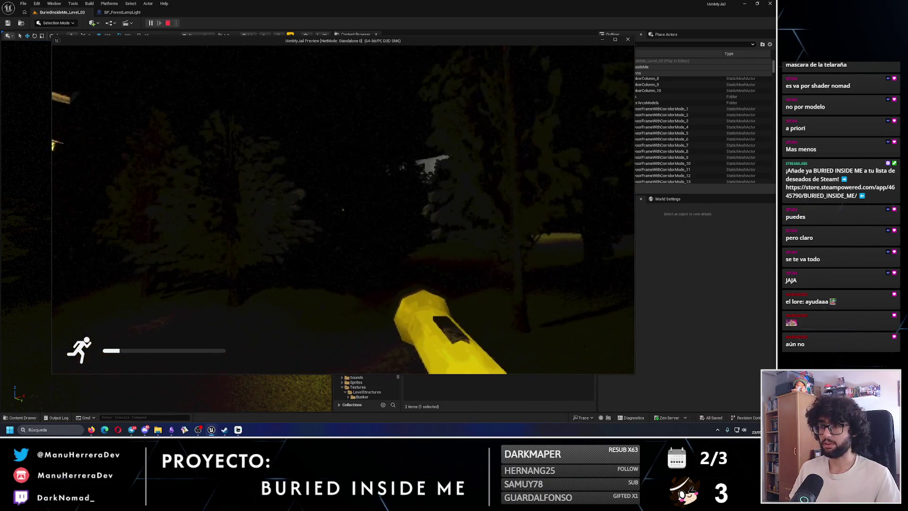
{"action": "key", "text": "shift+w"}
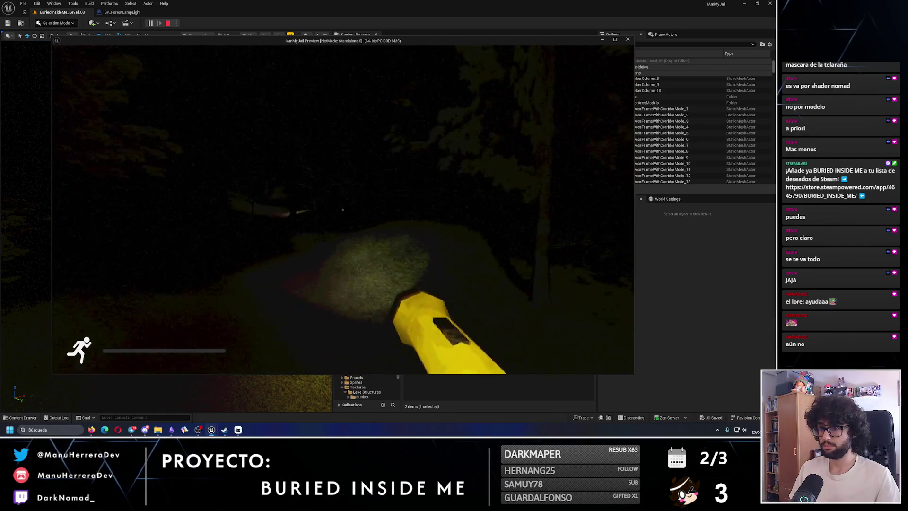
{"action": "key", "text": "w"}
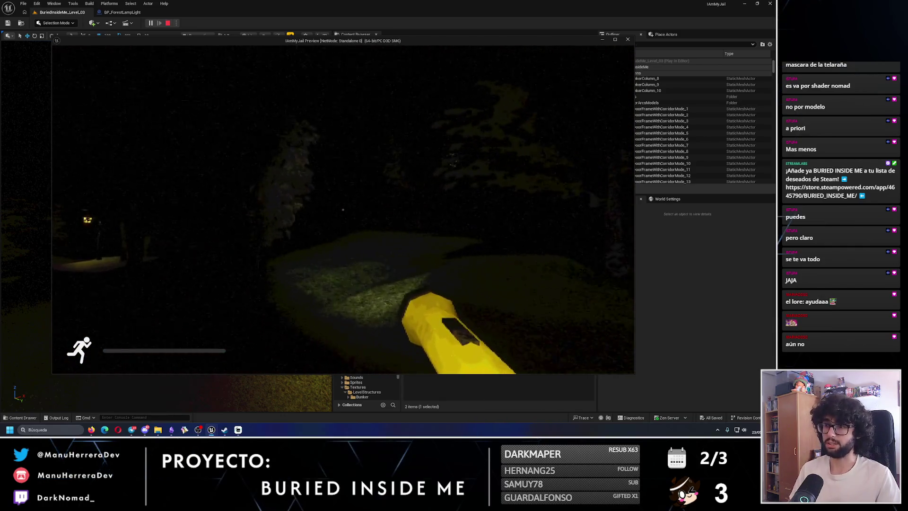
{"action": "key", "text": "w"}
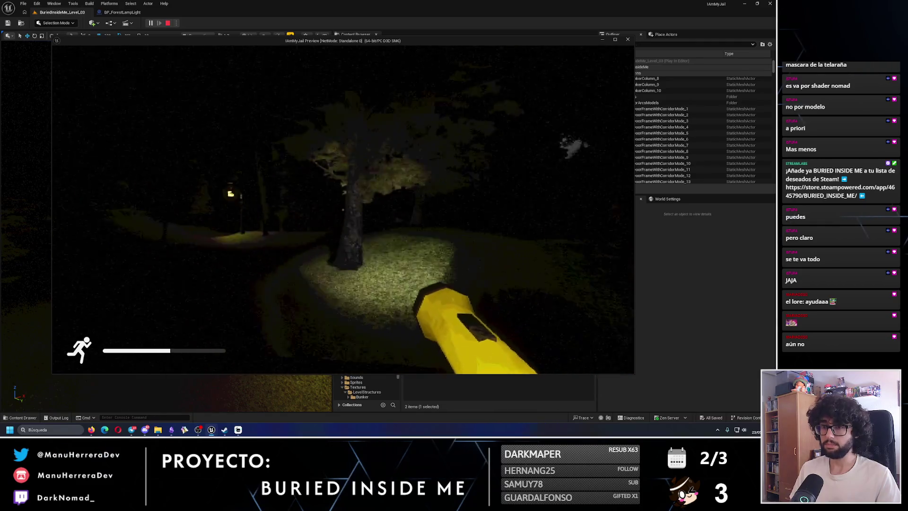
{"action": "key", "text": "w"}
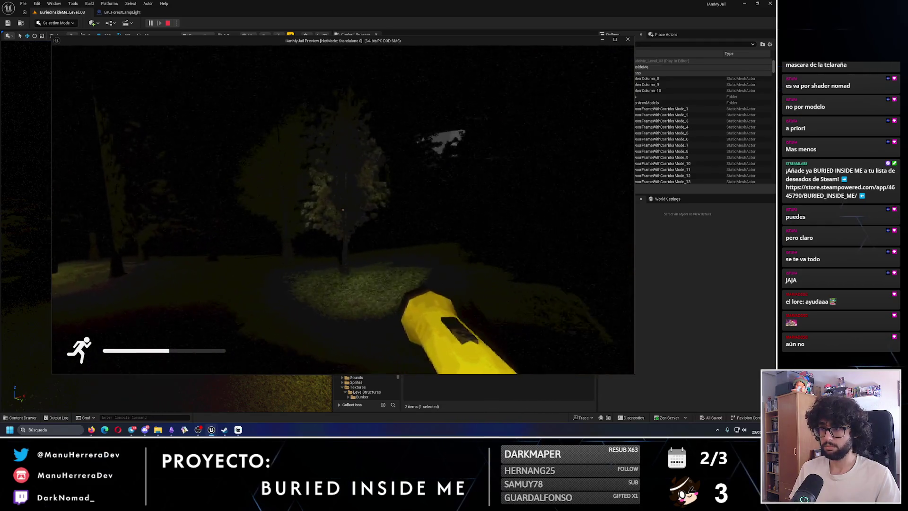
{"action": "key", "text": "w"}
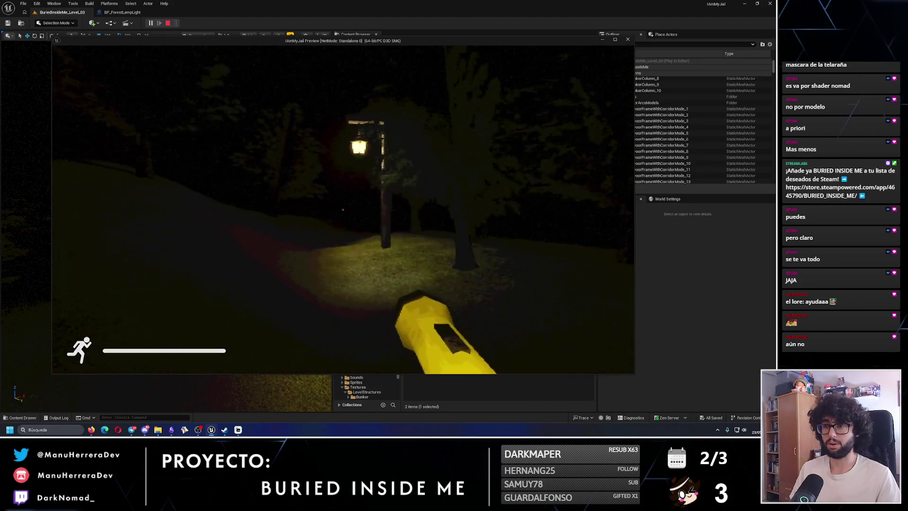
{"action": "key", "text": "shift+w"}
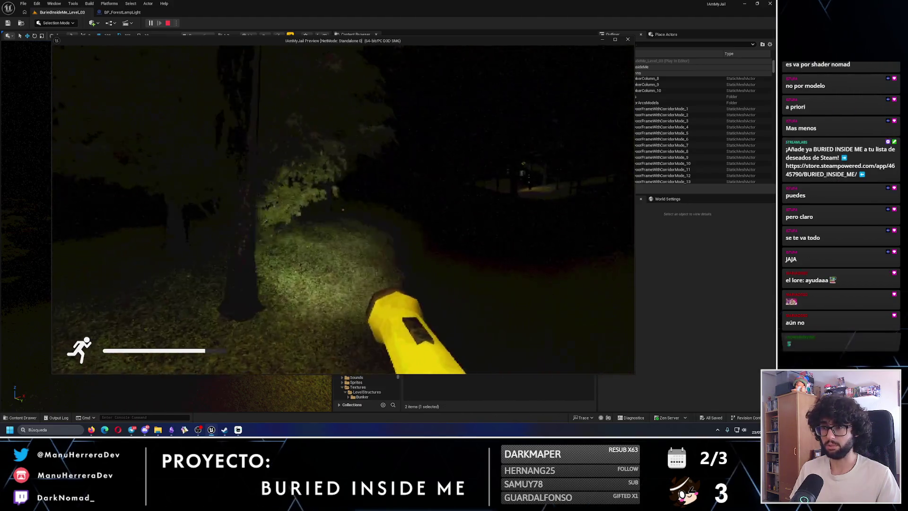
{"action": "key", "text": "Escape"}
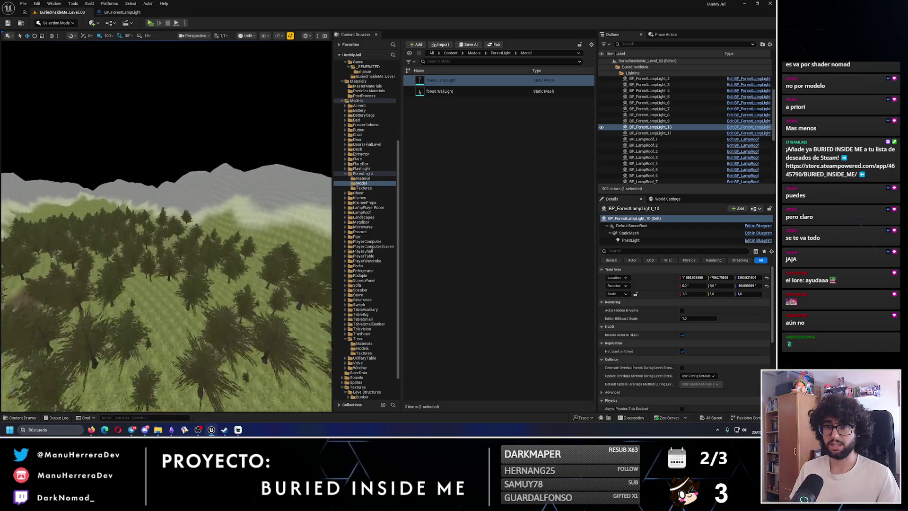
Step: Fly forward over the forest, select and frame the landscape, then drop to the bunker's hanging lamp
{"action": "key", "text": "w"}
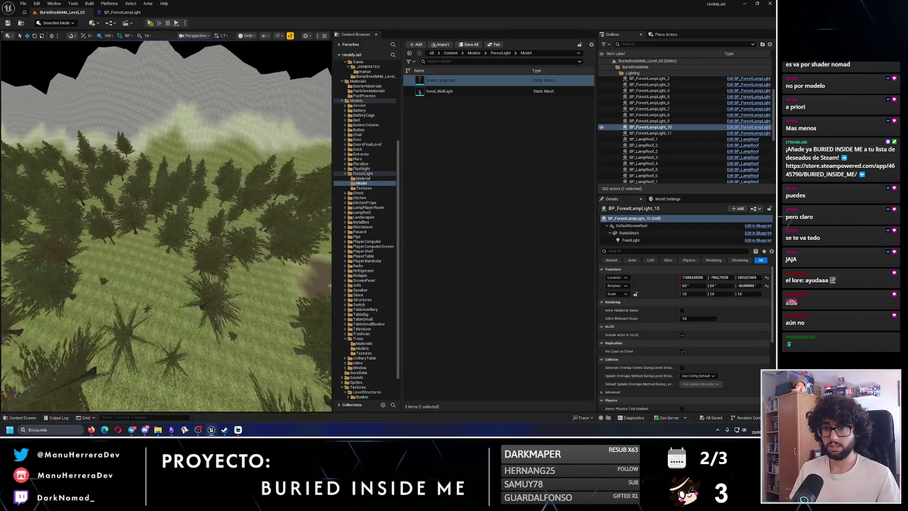
{"action": "key", "text": "w"}
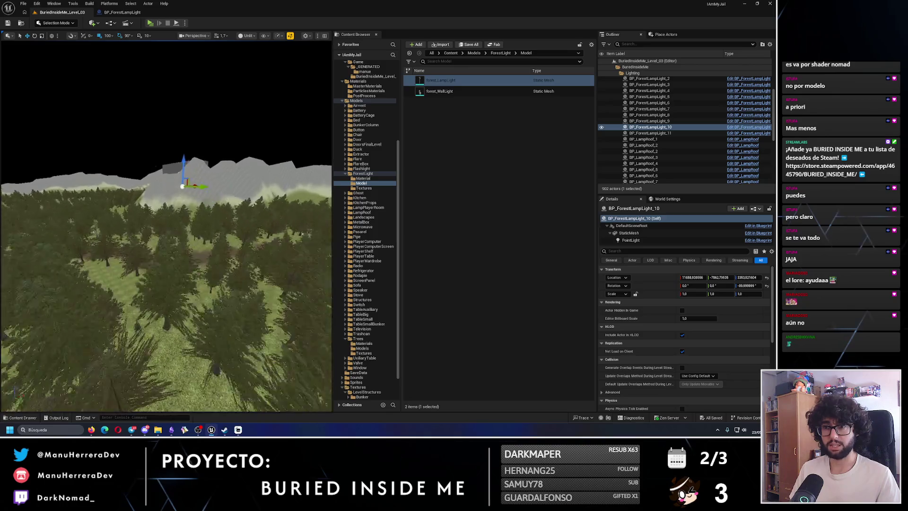
{"action": "key", "text": "w"}
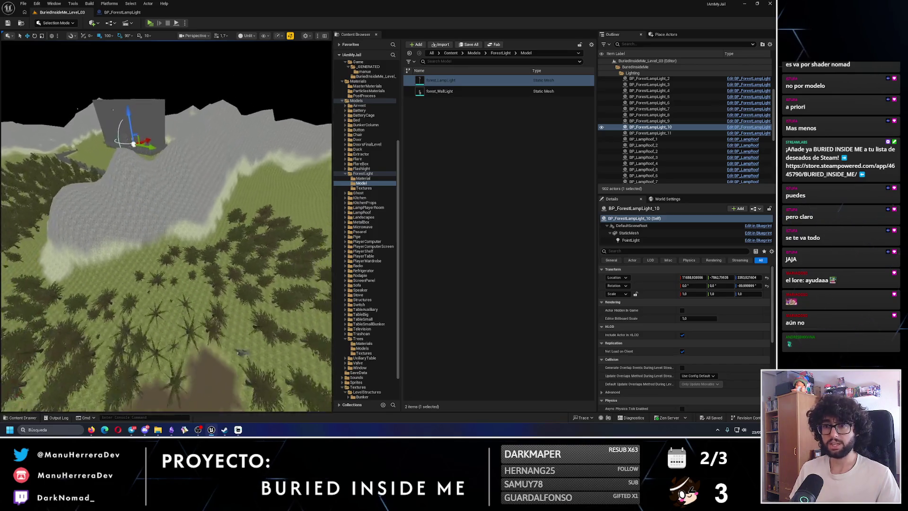
{"action": "key", "text": "w"}
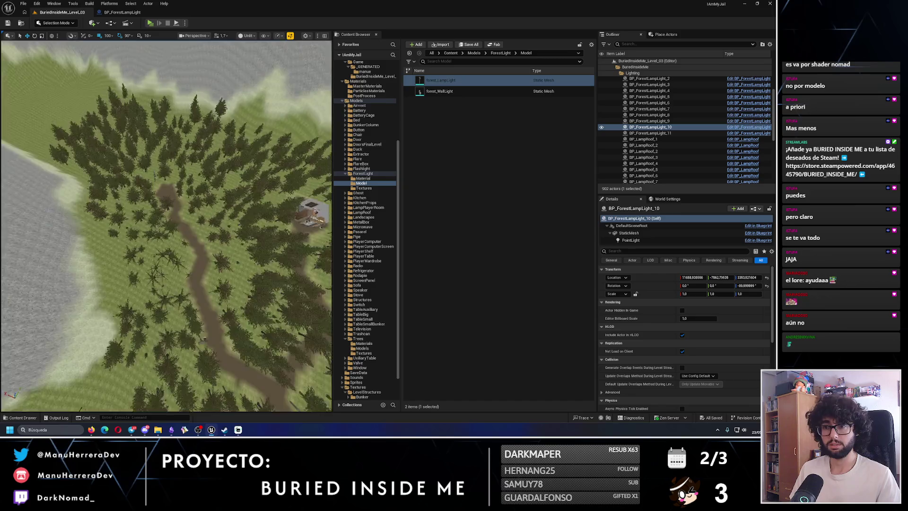
{"action": "key", "text": "w"}
{"action": "left_click", "coordinate": [59, 23]}
{"action": "left_click", "coordinate": [165, 189]}
{"action": "key", "text": "f"}
{"action": "key", "text": "1"}
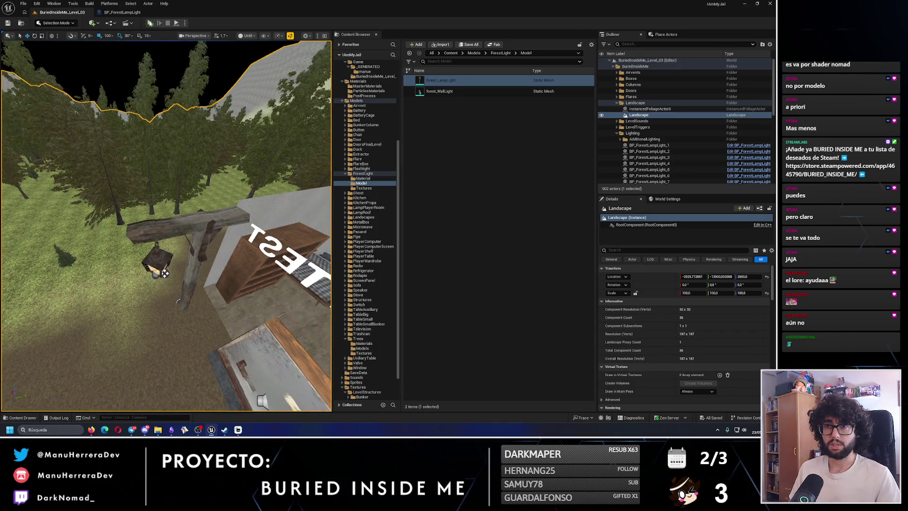
{"action": "key", "text": "alt+p"}
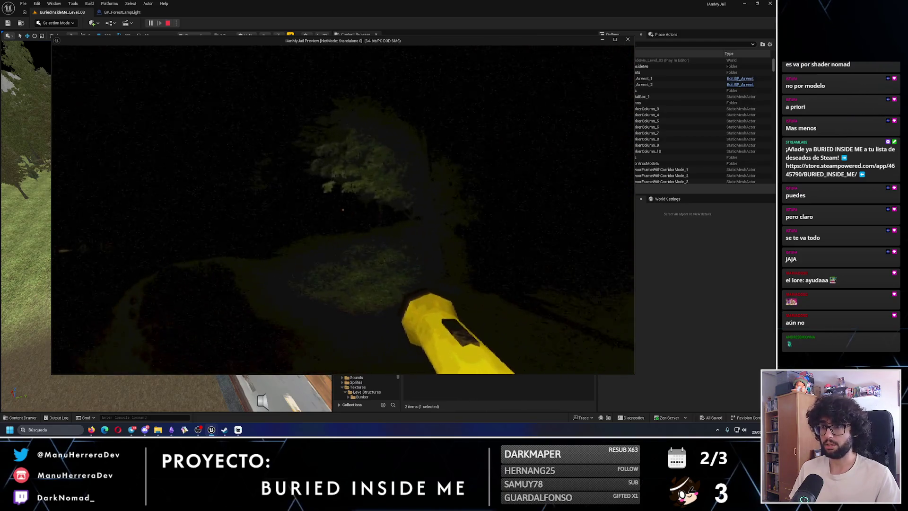
Step: Sprint into a tree's foliage, back out onto the path, and walk toward the lit lamp post
{"action": "key", "text": "shift+w"}
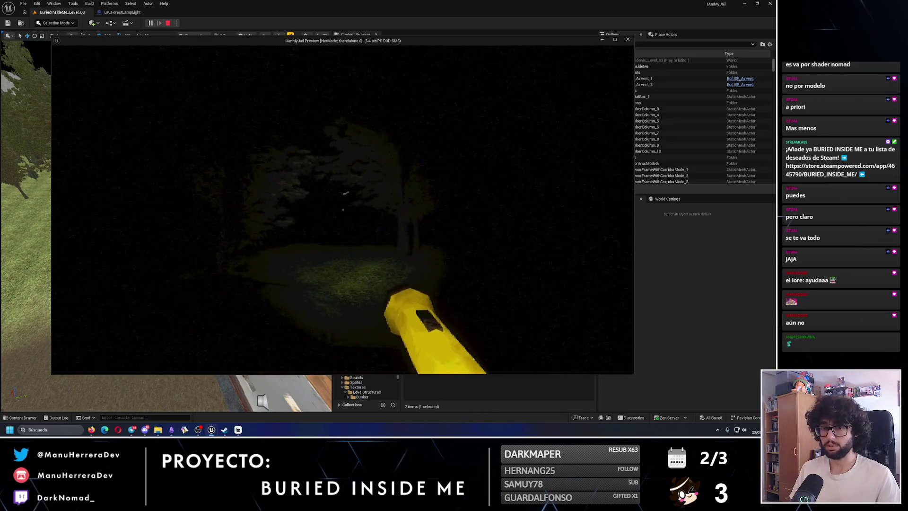
{"action": "key", "text": "shift+w"}
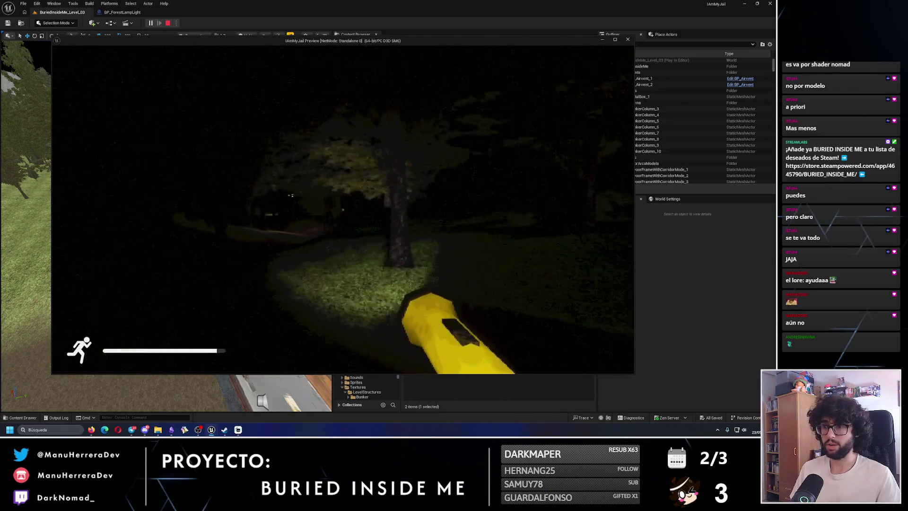
{"action": "key", "text": "shift+w"}
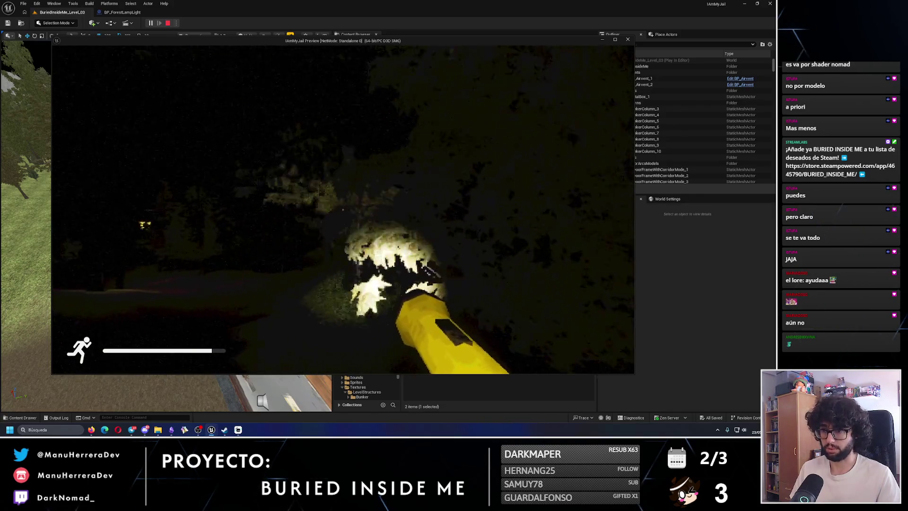
{"action": "key", "text": "s"}
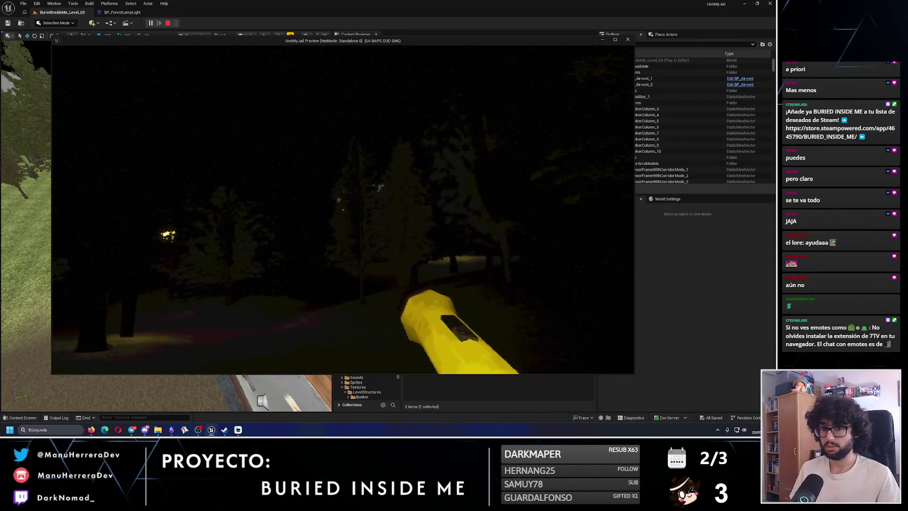
{"action": "key", "text": "w"}
{"action": "key", "text": "w"}
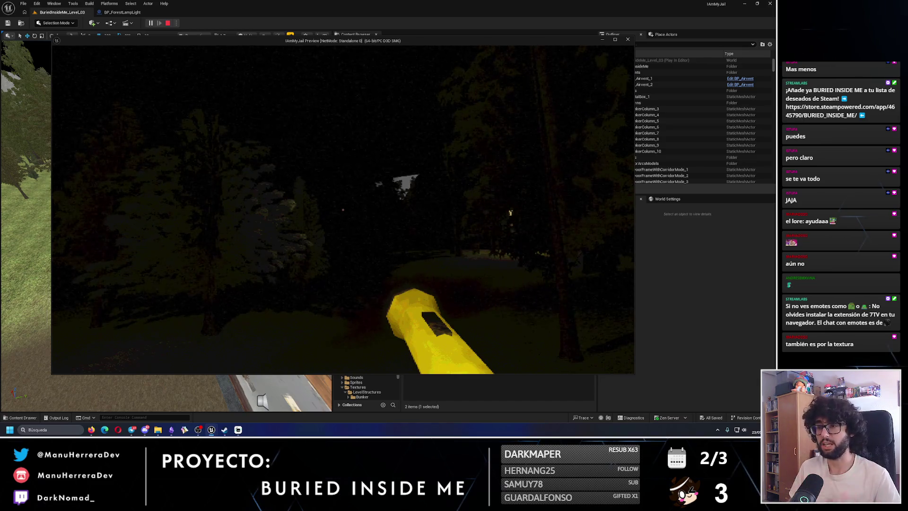
{"action": "key", "text": "w"}
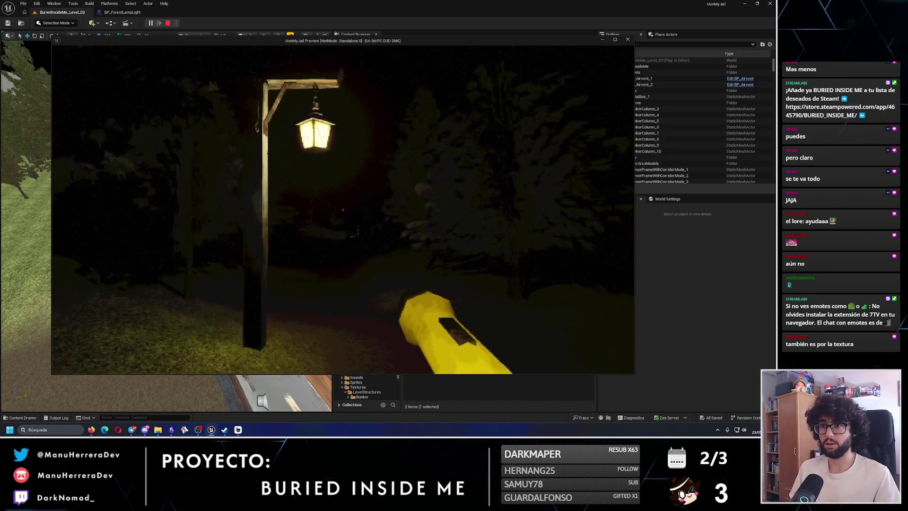
Step: Sprint back and forth past the lamp post, continue toward a tree, then end the playtest
{"action": "key", "text": "shift+w"}
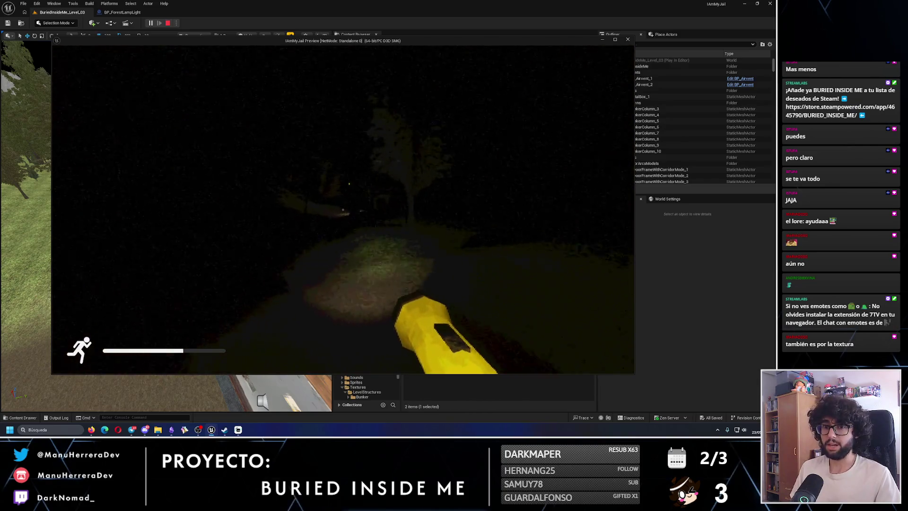
{"action": "key", "text": "shift+w"}
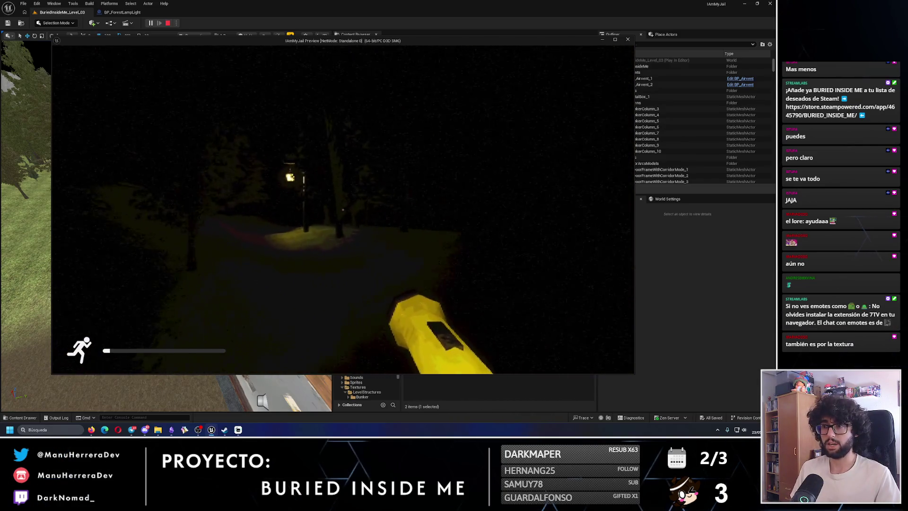
{"action": "key", "text": "shift+w"}
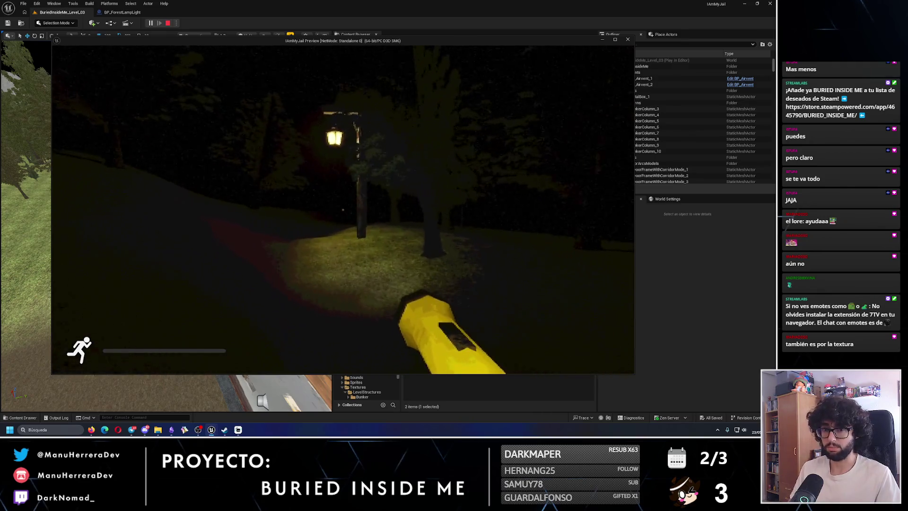
{"action": "key", "text": "w"}
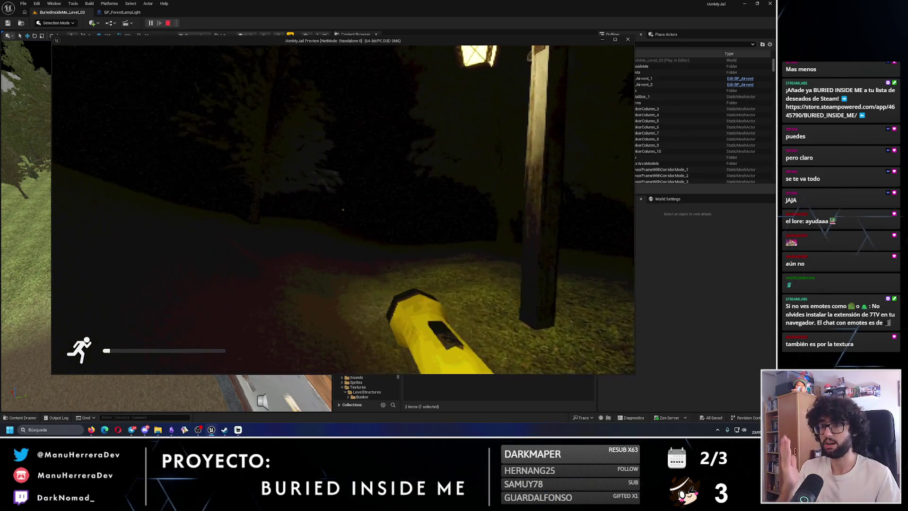
{"action": "key", "text": "w"}
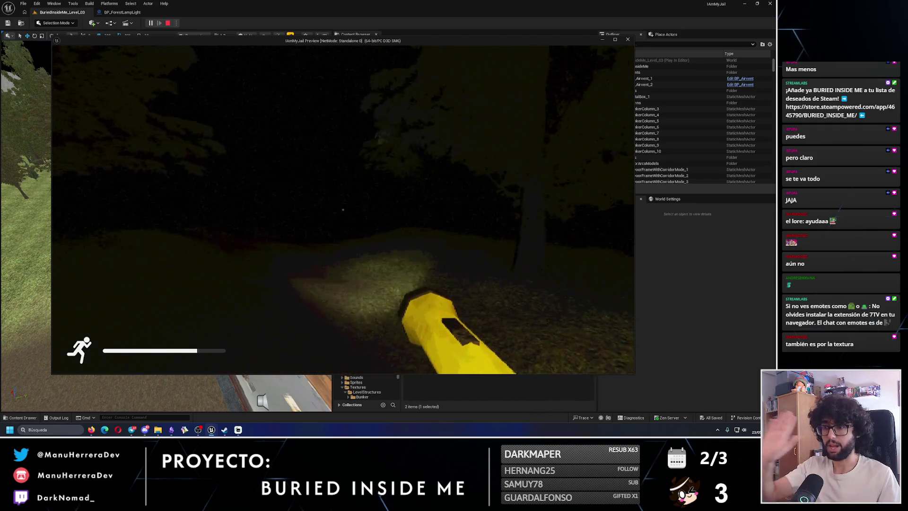
{"action": "key", "text": "shift+w"}
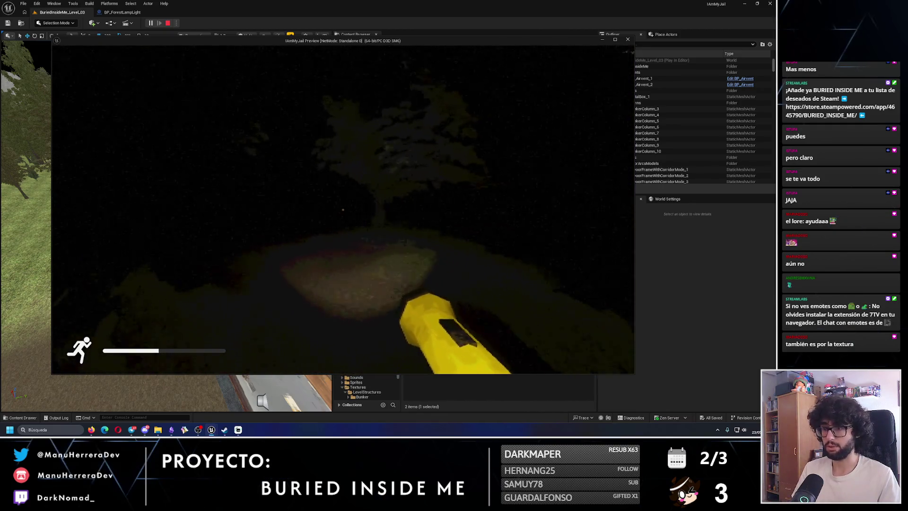
{"action": "key", "text": "Escape"}
Step: Launch Paint, sketch a square with a dividing line, then close it without saving (No guardar)
{"action": "left_click", "coordinate": [78, 425]}
{"action": "type", "text": "paint"}
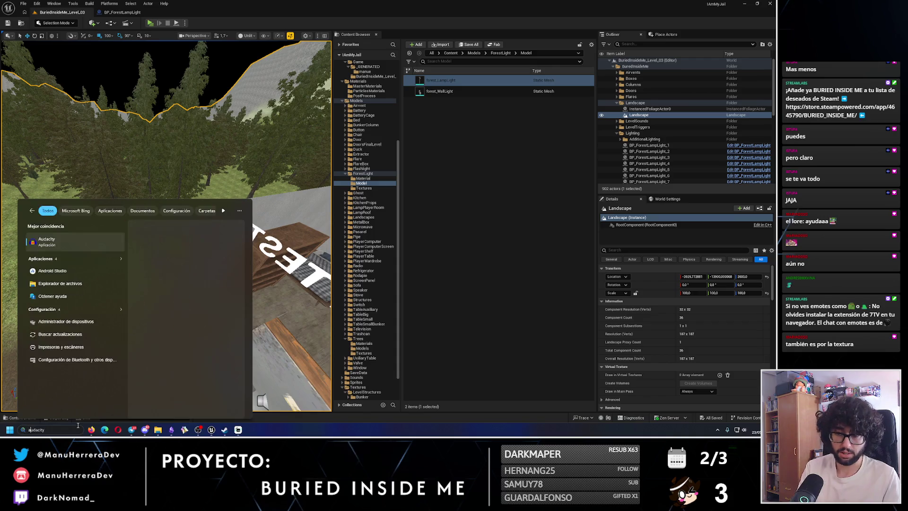
{"action": "key", "text": "Return"}
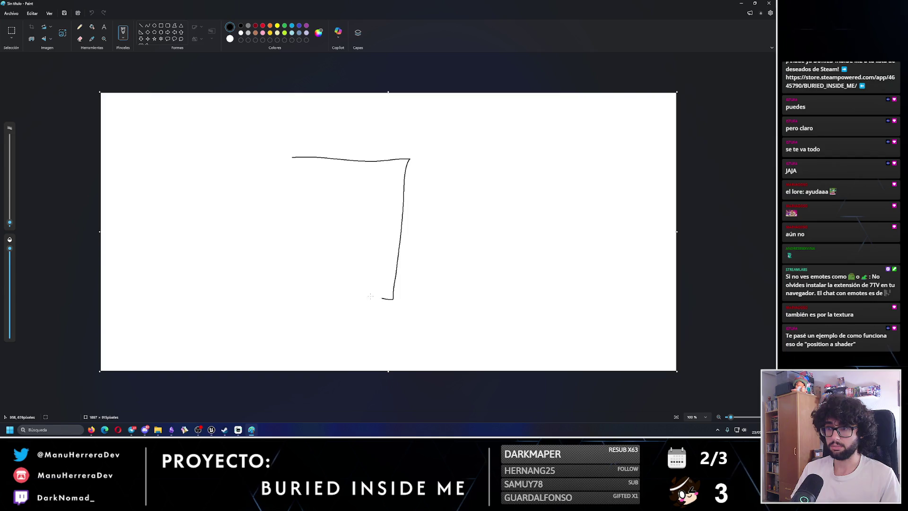
{"action": "left_click_drag", "start_coordinate": [391, 298], "coordinate": [288, 174]}
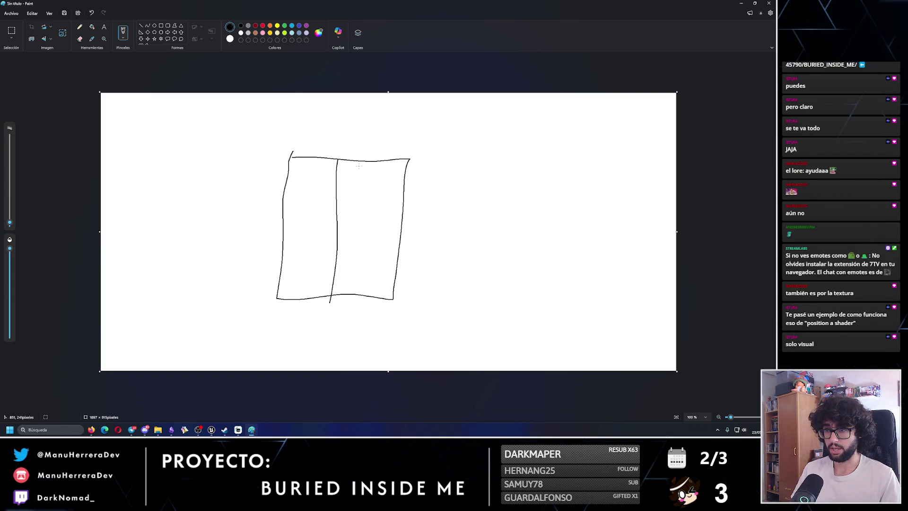
{"action": "left_click_drag", "start_coordinate": [284, 208], "coordinate": [292, 210]}
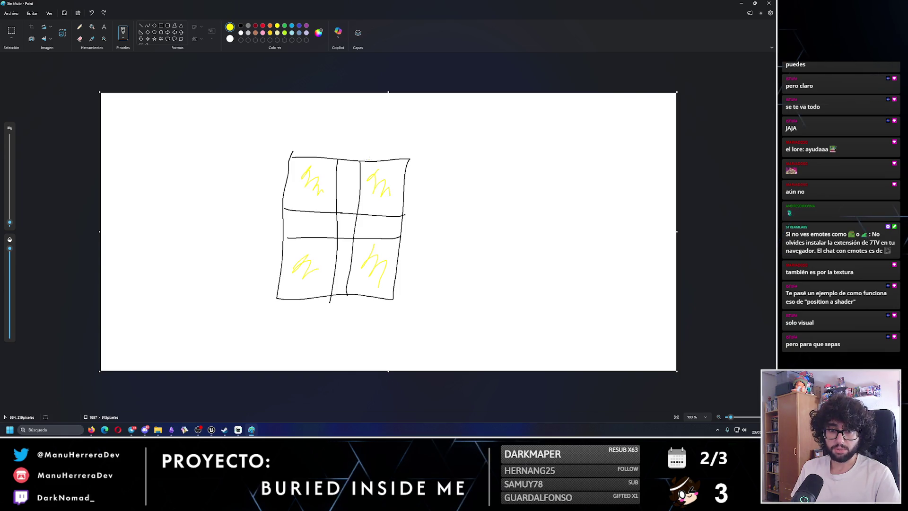
{"action": "left_click", "coordinate": [775, 3]}
{"action": "left_click", "coordinate": [384, 230]}
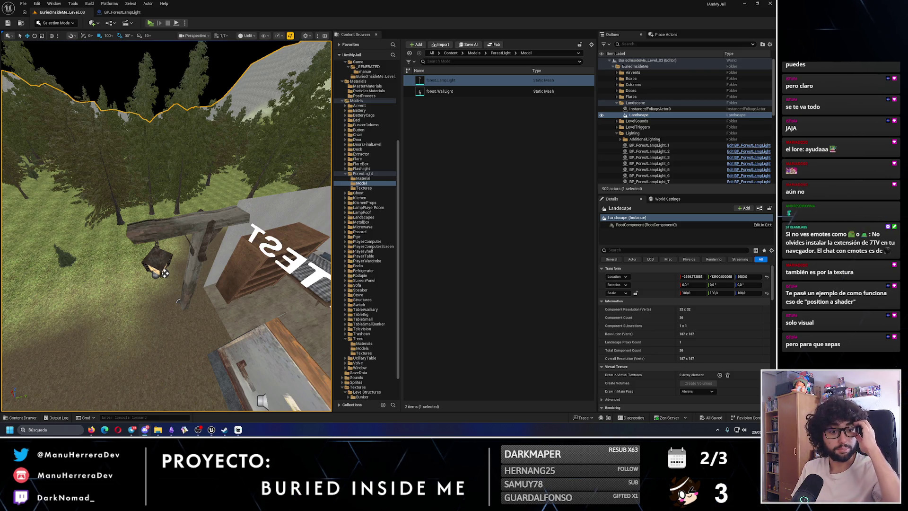
{"action": "left_click", "coordinate": [145, 429]}
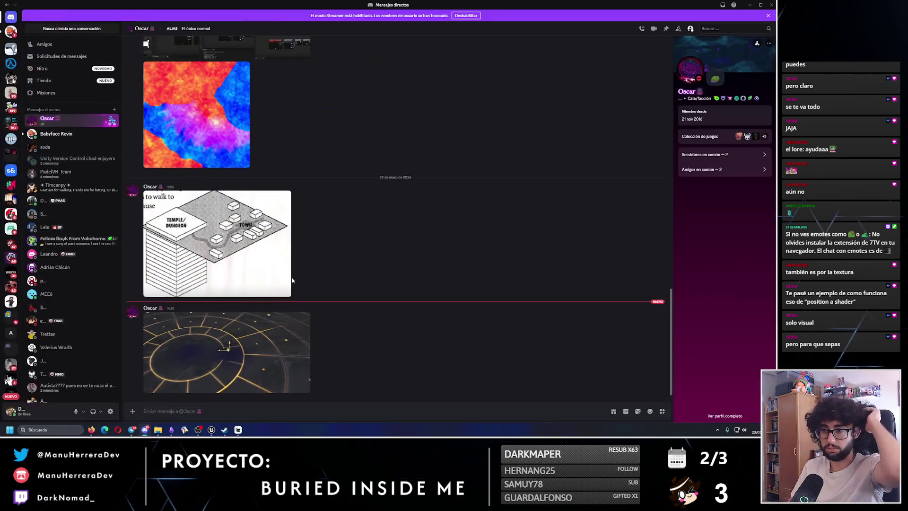
{"action": "left_click", "coordinate": [303, 401]}
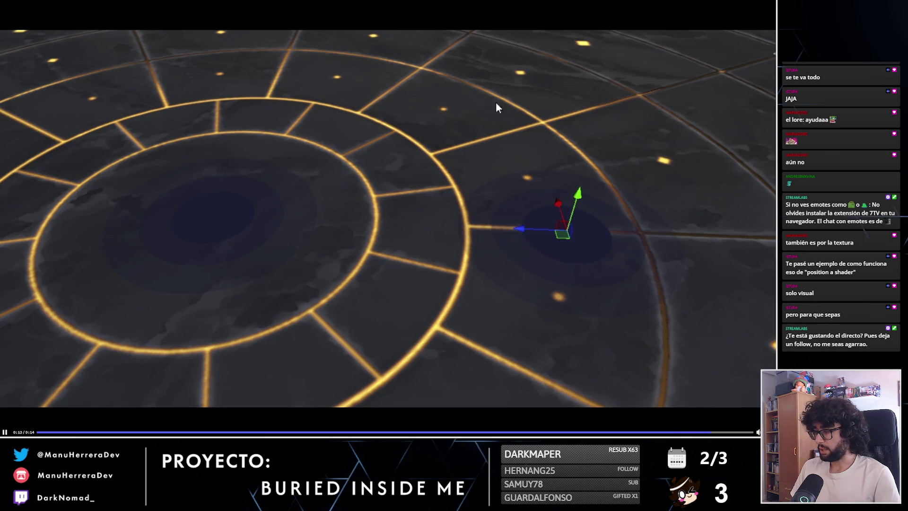
{"action": "key", "text": "Escape"}
{"action": "key", "text": "alt+Tab"}
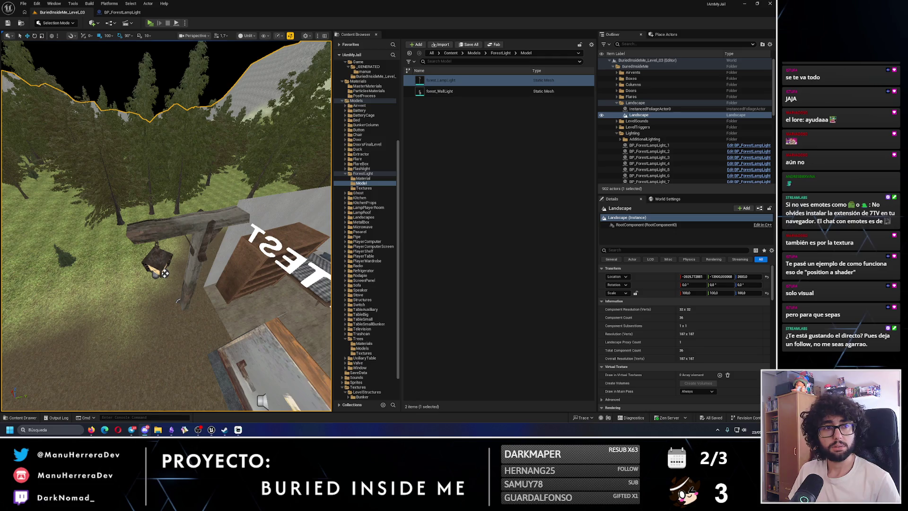
{"action": "key", "text": "alt+Tab"}
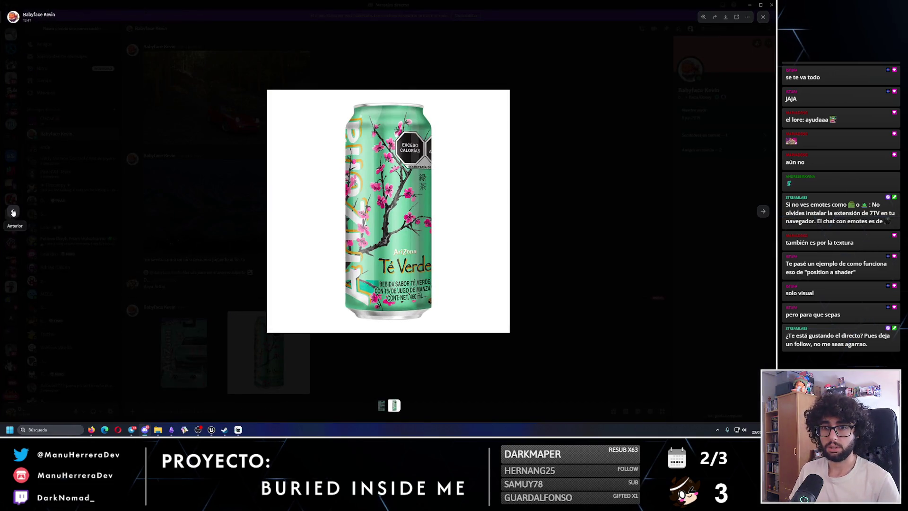
{"action": "left_click", "coordinate": [13, 212]}
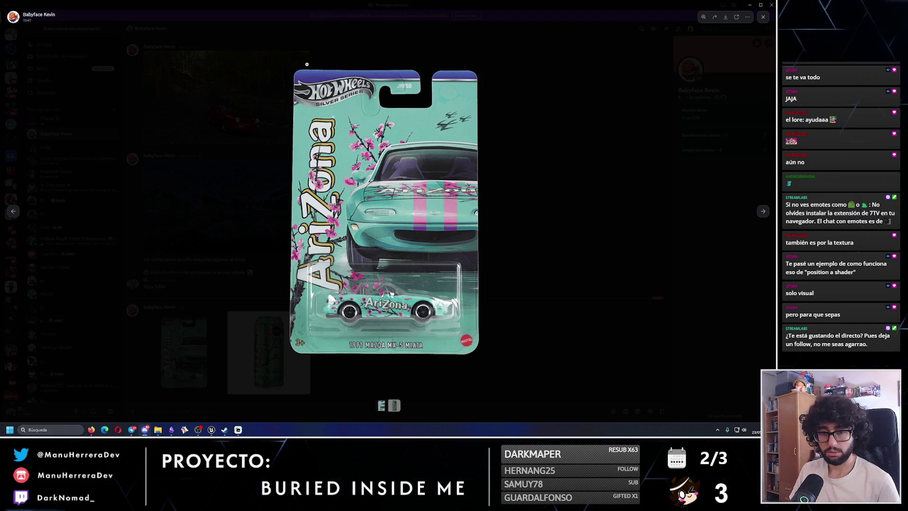
{"action": "key", "text": "alt+Tab"}
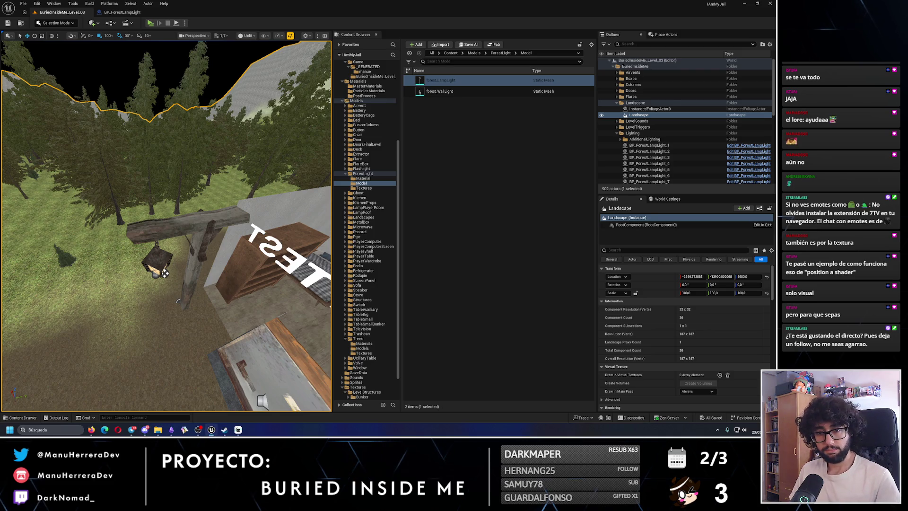
Step: Switch the viewport to Lit night lighting, reframe over the forest ridge, and start a playtest
{"action": "scroll", "coordinate": [178, 301], "scroll_direction": "down", "scroll_amount": 10}
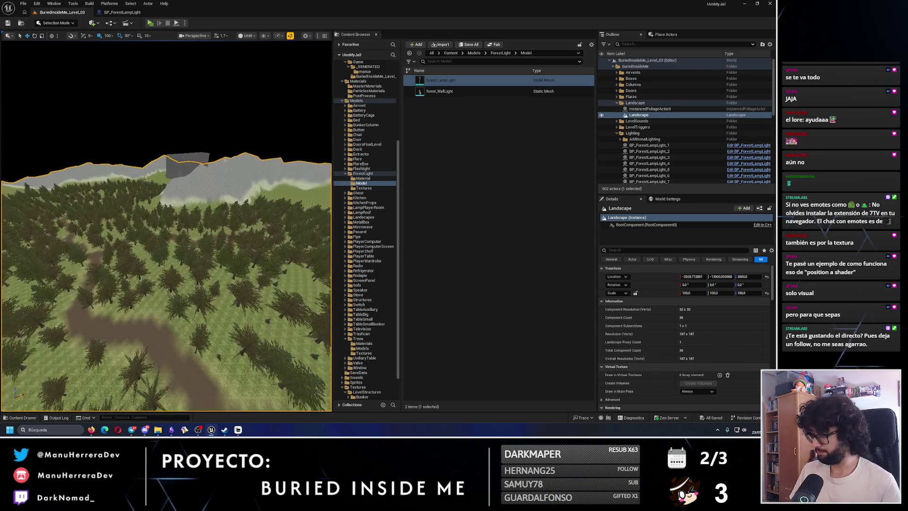
{"action": "scroll", "coordinate": [85, 183], "scroll_direction": "up", "scroll_amount": 5}
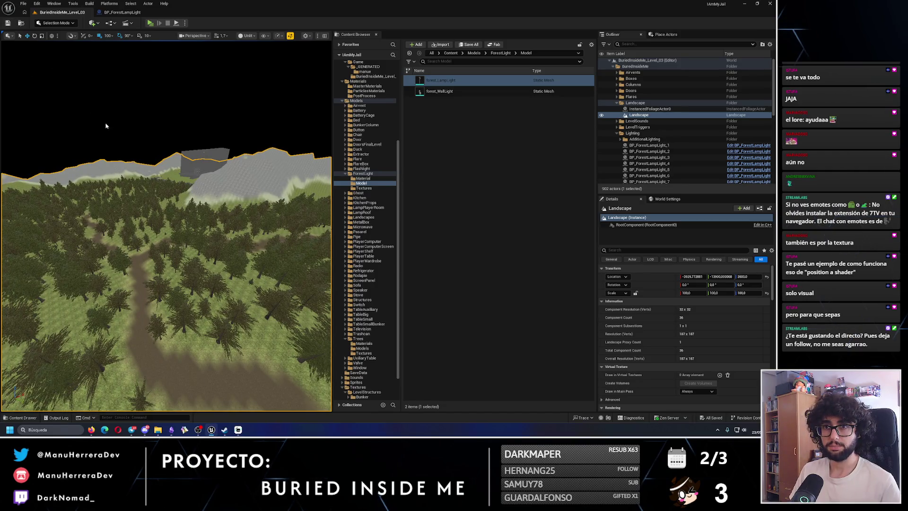
{"action": "key", "text": "alt+4"}
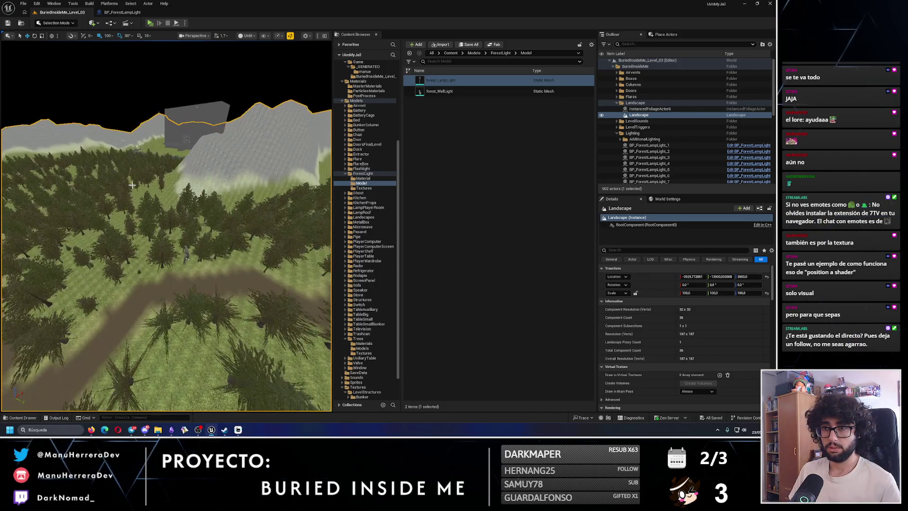
{"action": "mouse_move", "coordinate": [195, 315]}
{"action": "left_mouse_down"}
{"action": "mouse_move", "coordinate": [259, 100]}
{"action": "mouse_move", "coordinate": [199, 279]}
{"action": "mouse_move", "coordinate": [126, 119]}
{"action": "left_mouse_up"}
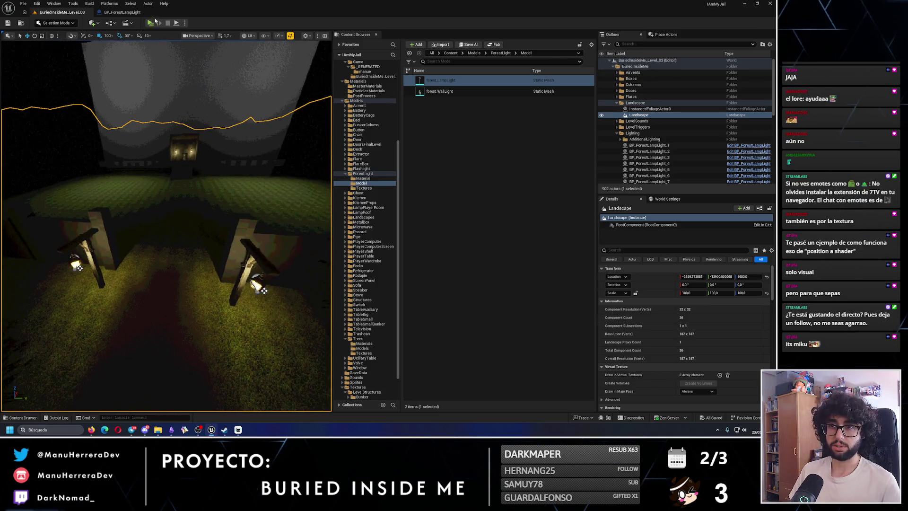
{"action": "key", "text": "alt+p"}
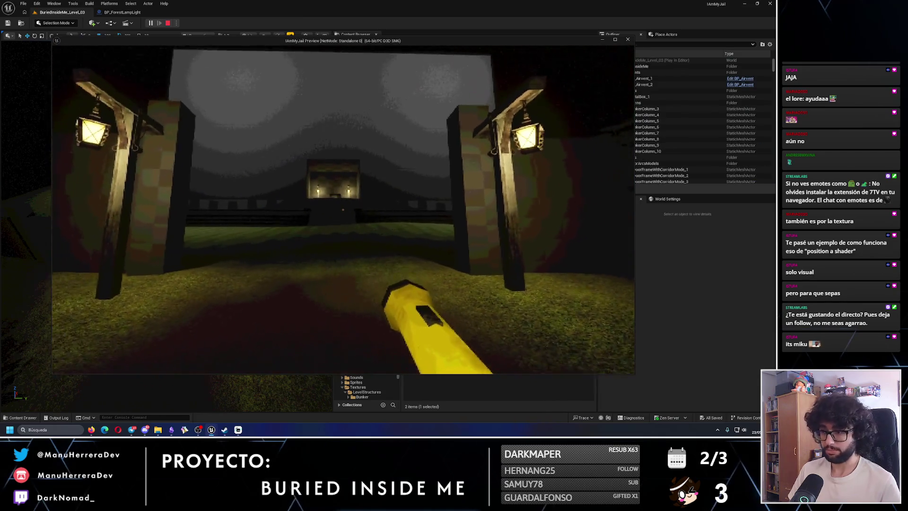
{"action": "key", "text": "w"}
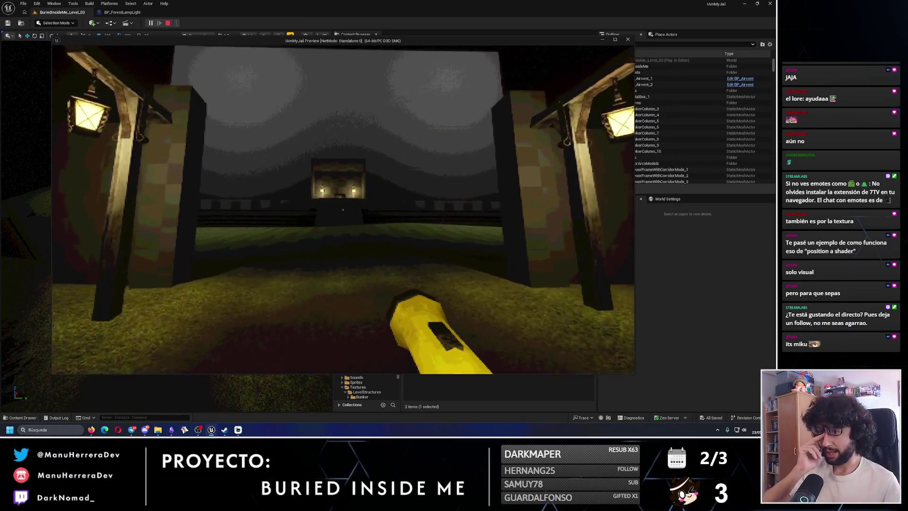
{"action": "key", "text": "shift+w"}
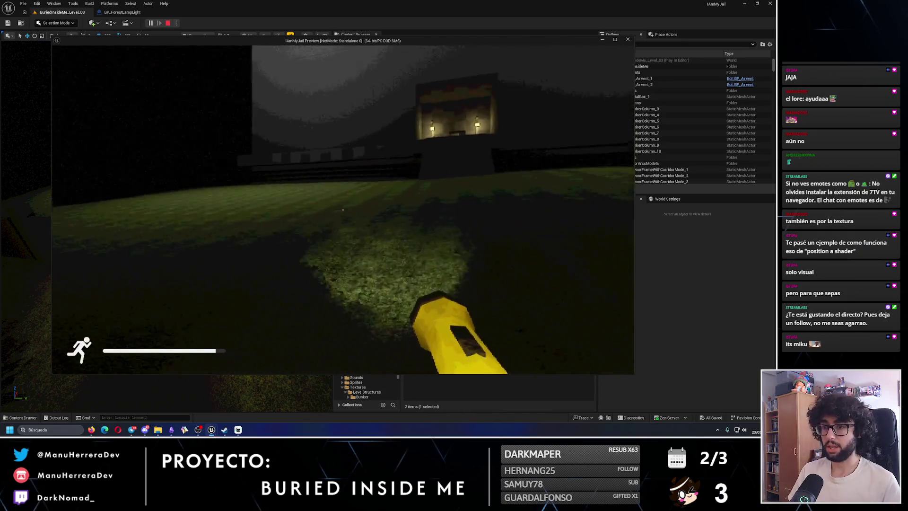
{"action": "key", "text": "shift+w"}
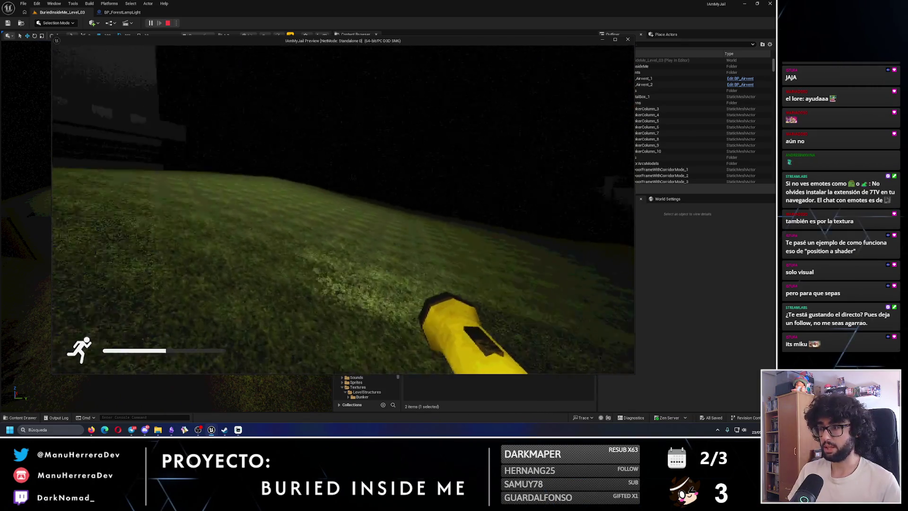
{"action": "key", "text": "shift+w"}
{"action": "key", "text": "shift+w"}
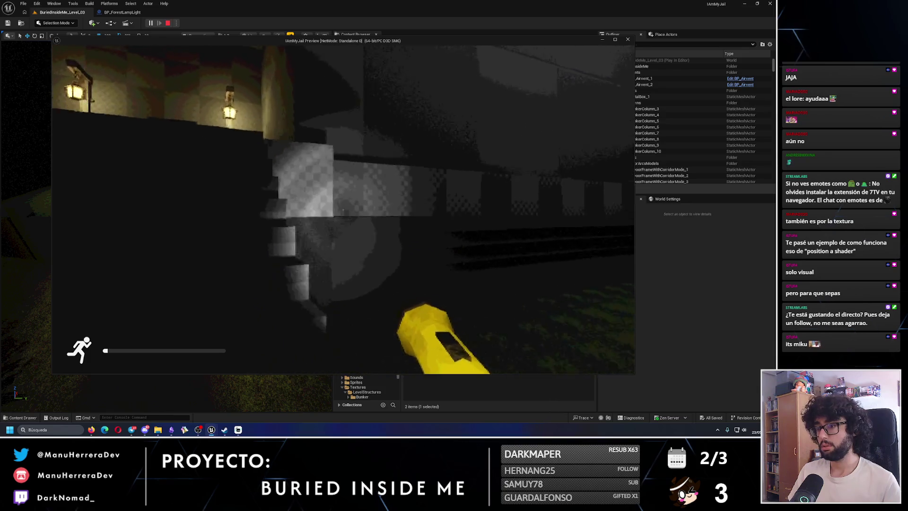
{"action": "key", "text": "w"}
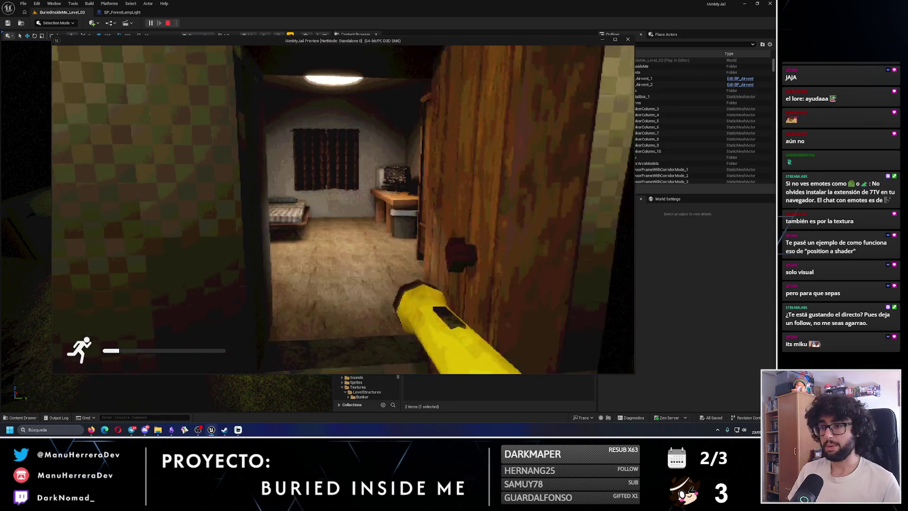
{"action": "key", "text": "Escape"}
{"action": "scroll", "coordinate": [184, 166], "scroll_direction": "up", "scroll_amount": 3}
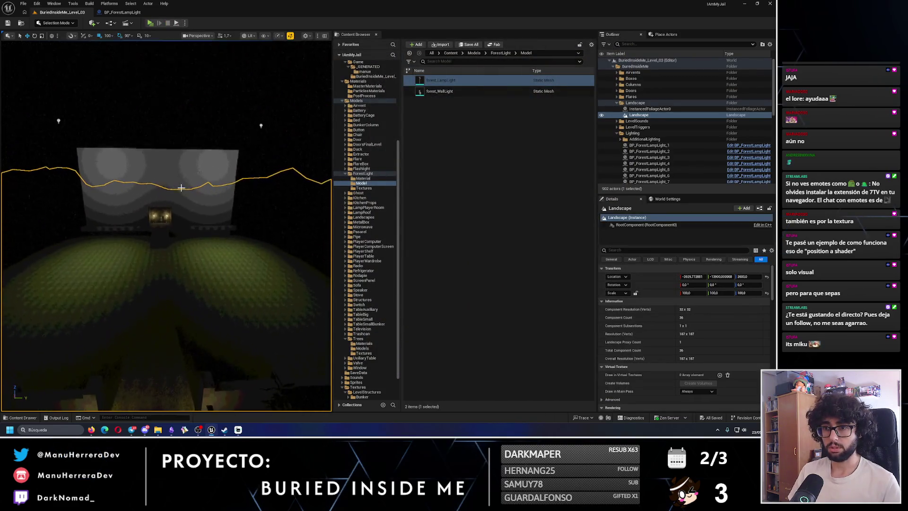
Step: Select MansionBoundaries, browse to its asset in _GENERATED/manue, and toggle the viewport Unlit then Lit
{"action": "left_click", "coordinate": [184, 166]}
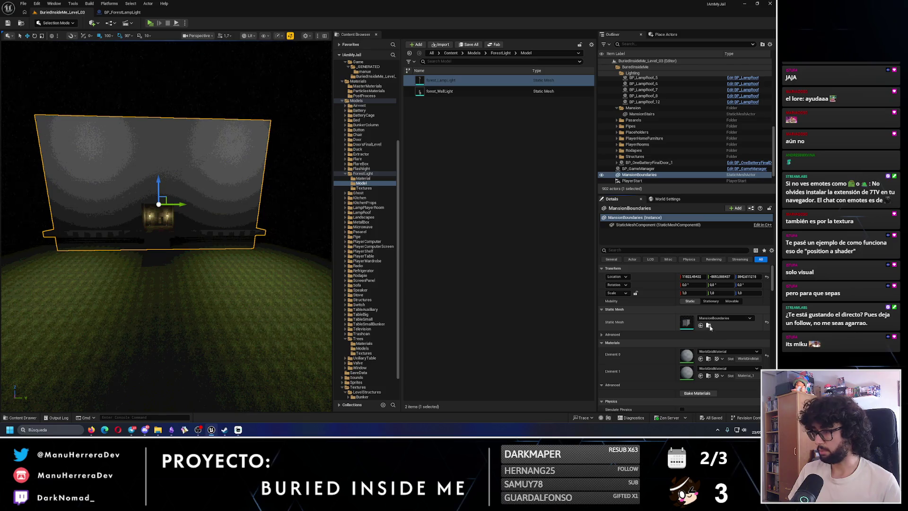
{"action": "left_click", "coordinate": [709, 325]}
{"action": "key", "text": "alt+3"}
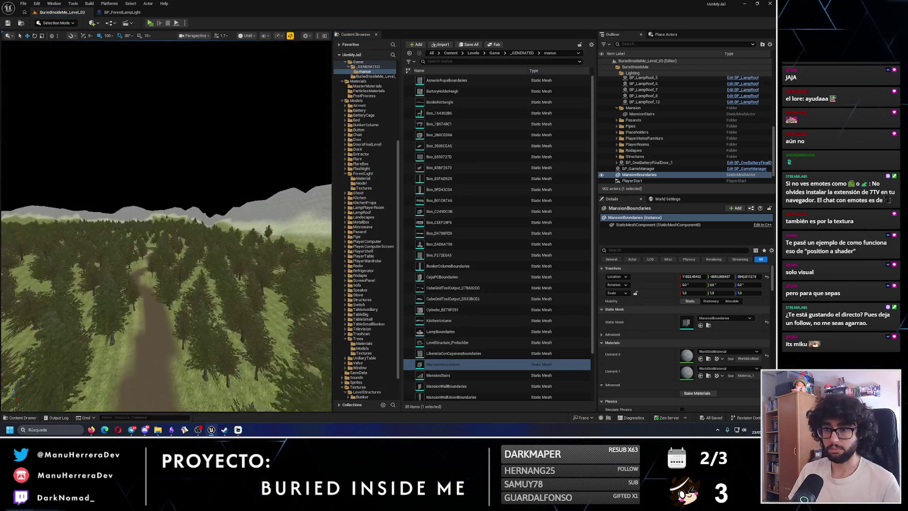
{"action": "key", "text": "w"}
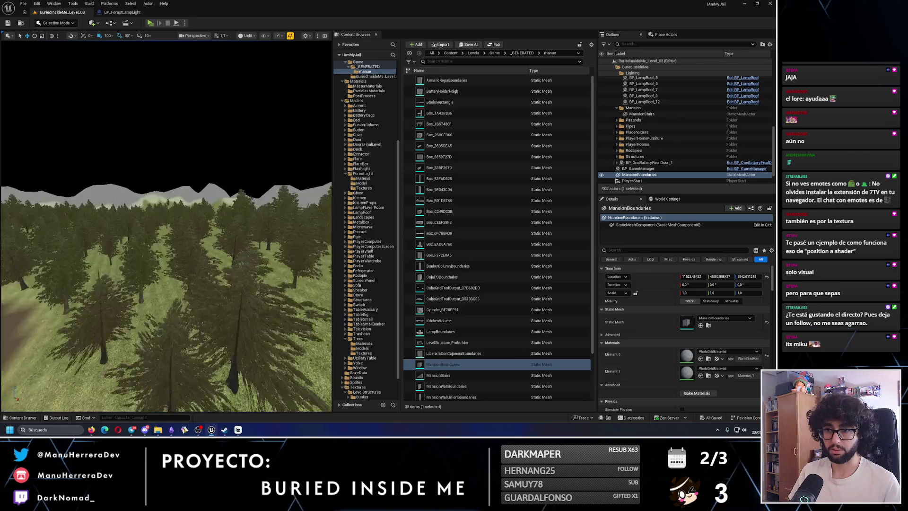
{"action": "key", "text": "alt+4"}
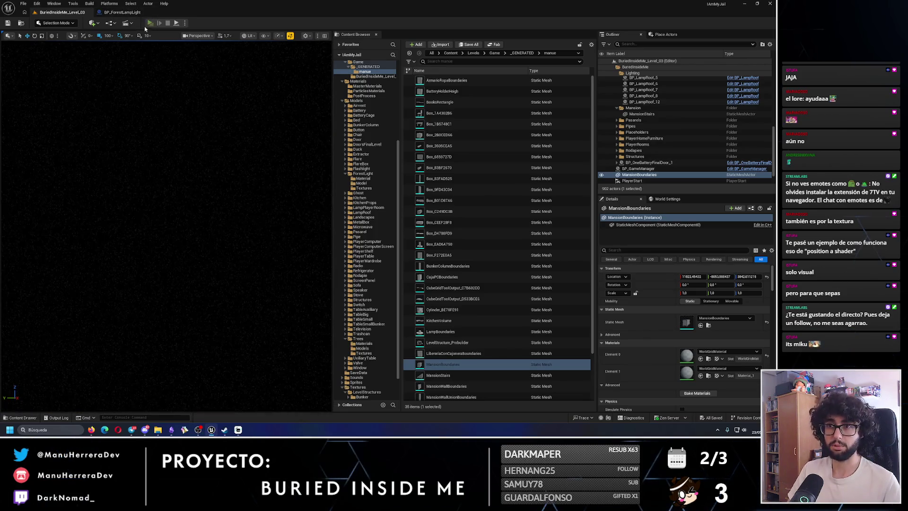
Step: Playtest the level, sprinting through the dark forest's bushes and trees, then stop with Esc
{"action": "key", "text": "alt+p"}
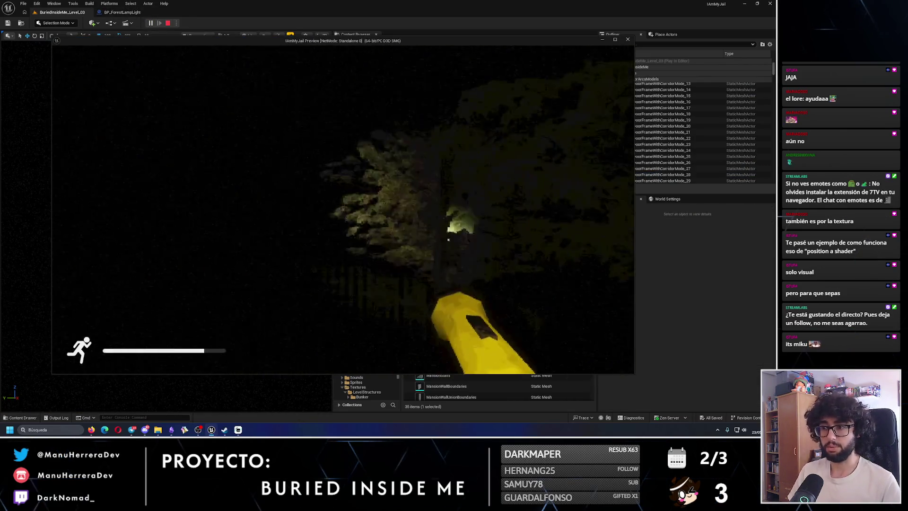
{"action": "key", "text": "w"}
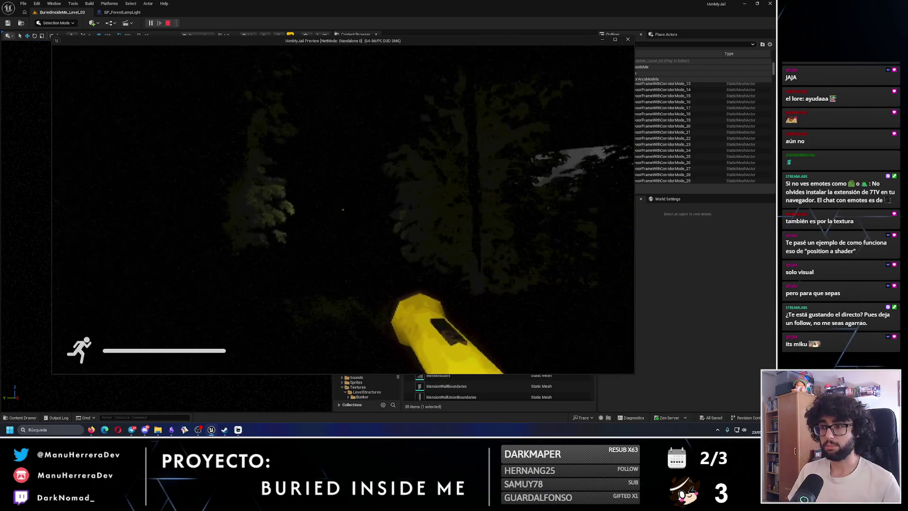
{"action": "key", "text": "shift+w"}
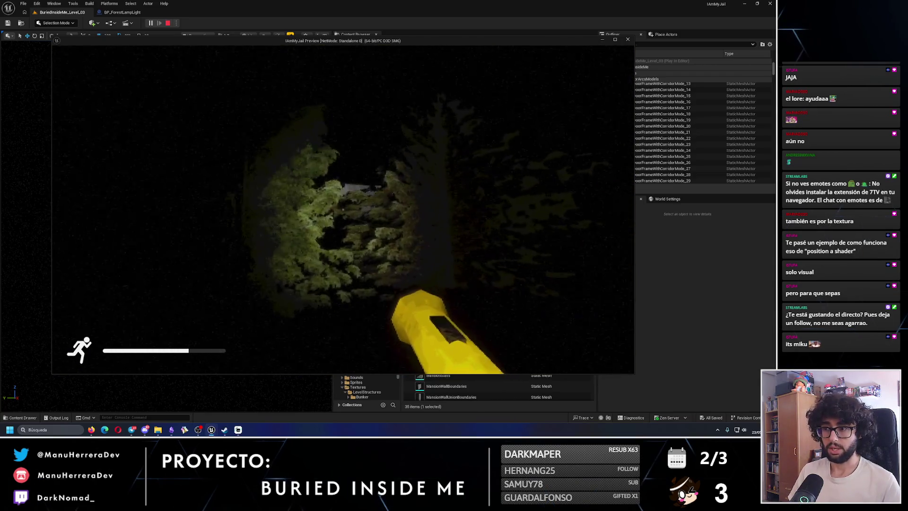
{"action": "key", "text": "shift+w"}
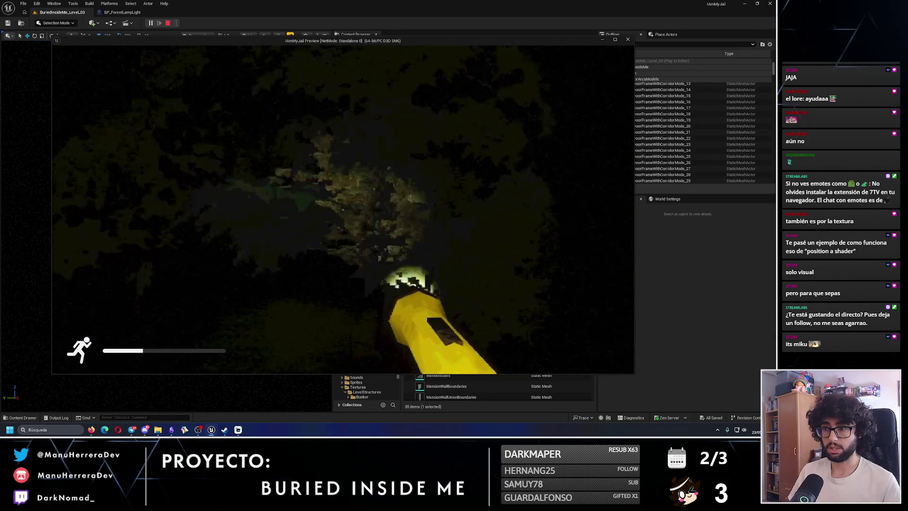
{"action": "key", "text": "shift+w"}
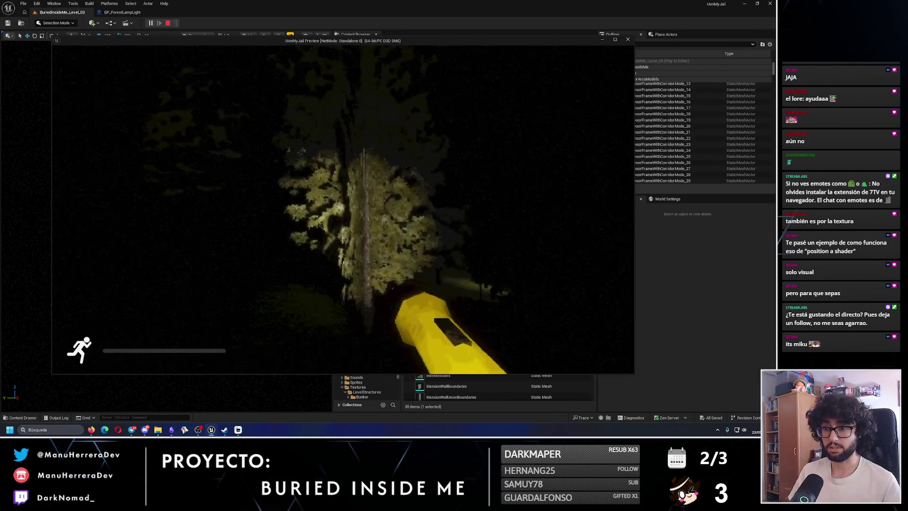
{"action": "key", "text": "Escape"}
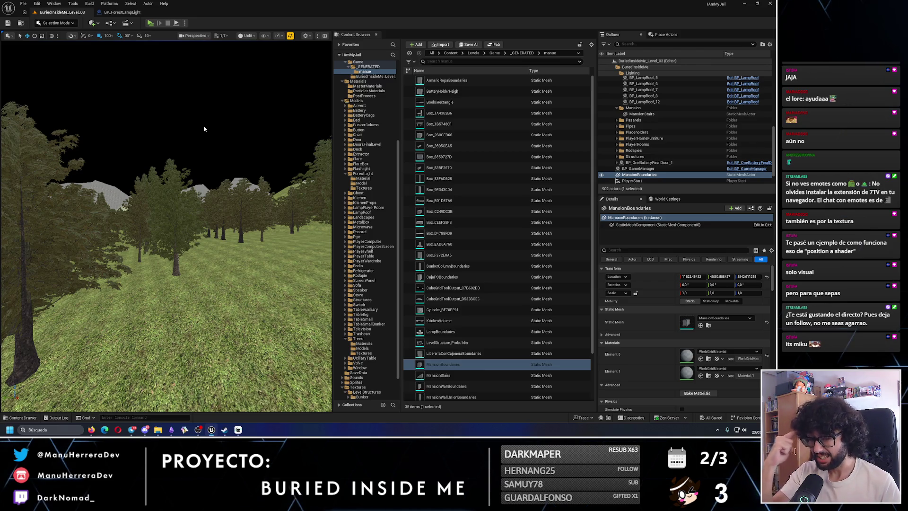
Step: Export the MansionBoundaries mesh as a renamed FBX into Descargas and view it in Downloads
{"action": "left_click", "coordinate": [475, 364]}
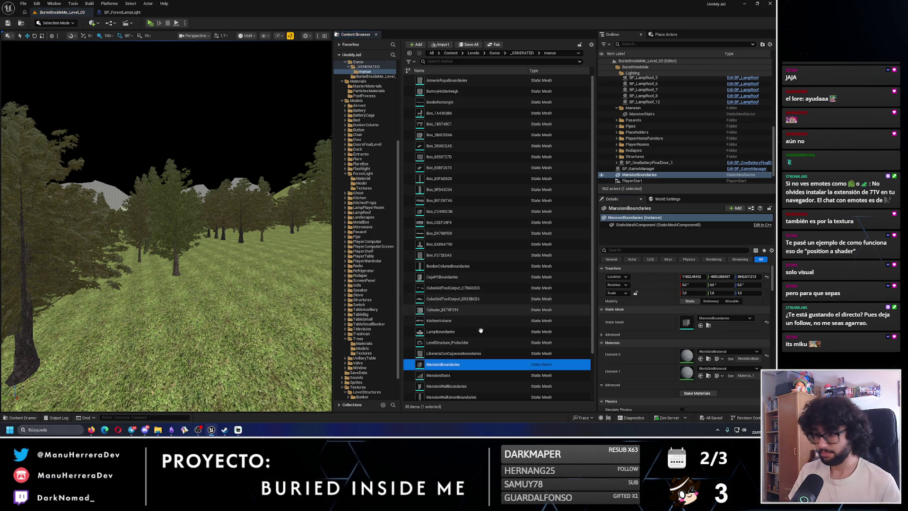
{"action": "right_click", "coordinate": [477, 367]}
{"action": "mouse_move", "coordinate": [520, 247]}
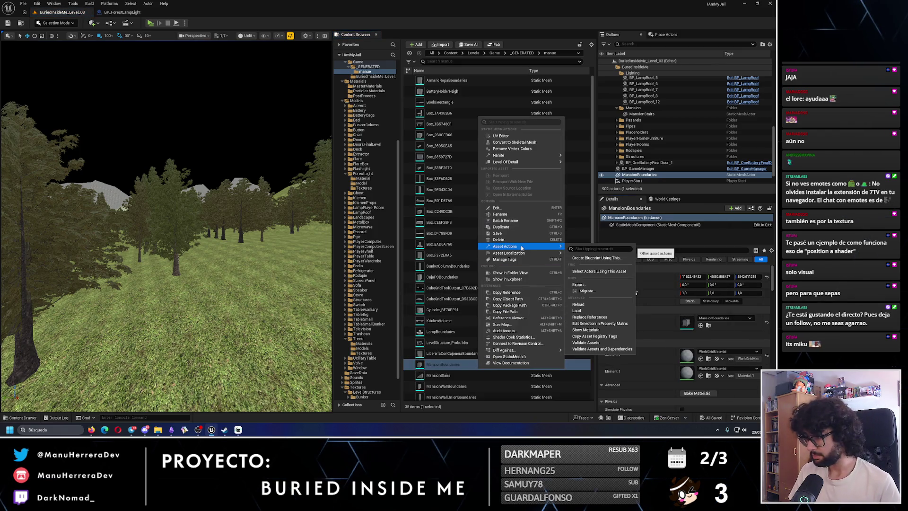
{"action": "left_click", "coordinate": [589, 287]}
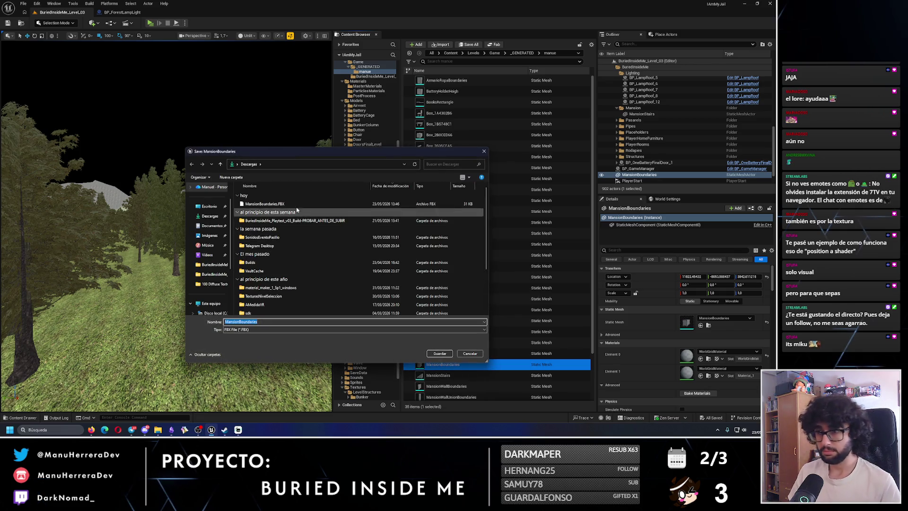
{"action": "scroll", "coordinate": [303, 274], "scroll_direction": "down", "scroll_amount": 1}
{"action": "double_click", "coordinate": [241, 321]}
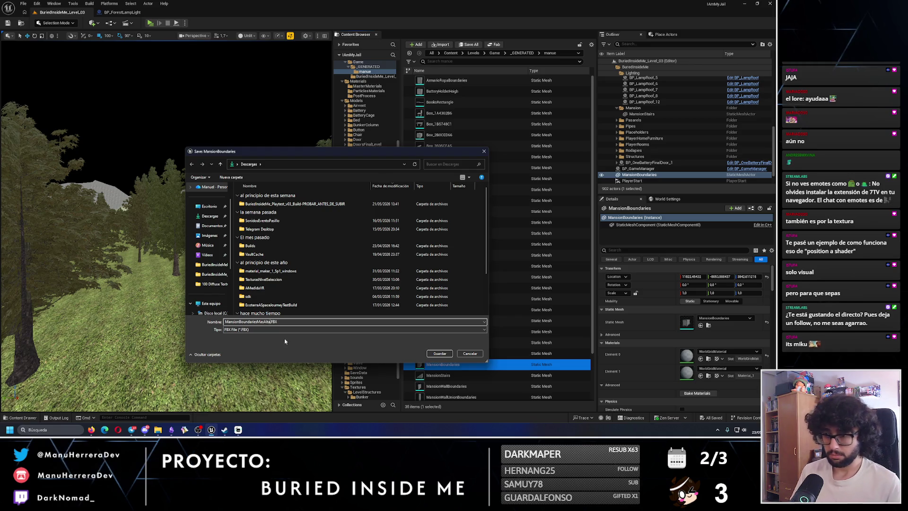
{"action": "left_click", "coordinate": [441, 353]}
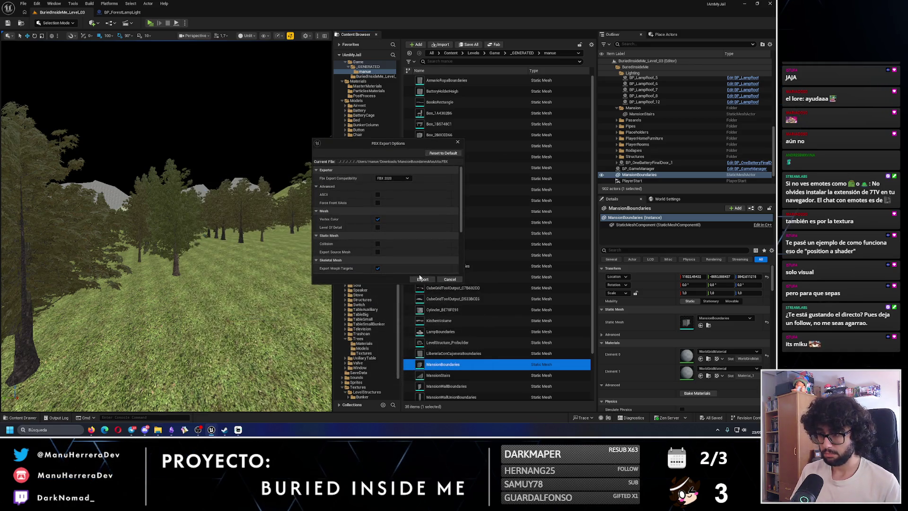
{"action": "left_click", "coordinate": [382, 281]}
{"action": "left_click", "coordinate": [158, 430]}
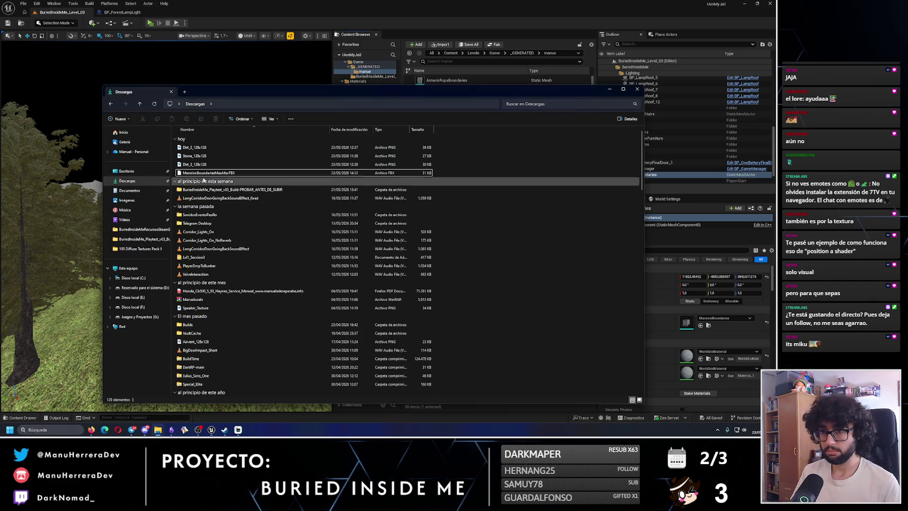
Step: Open a second File Explorer window from the taskbar, move it aside, and show This PC's drives
{"action": "mouse_move", "coordinate": [217, 172]}
{"action": "left_mouse_down"}
{"action": "mouse_move", "coordinate": [175, 286]}
{"action": "mouse_move", "coordinate": [145, 430]}
{"action": "left_mouse_up"}
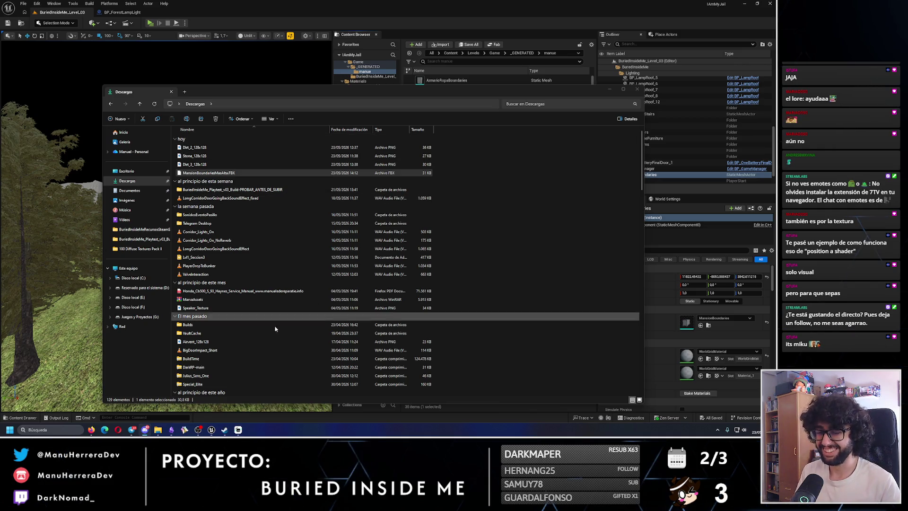
{"action": "right_click", "coordinate": [157, 433]}
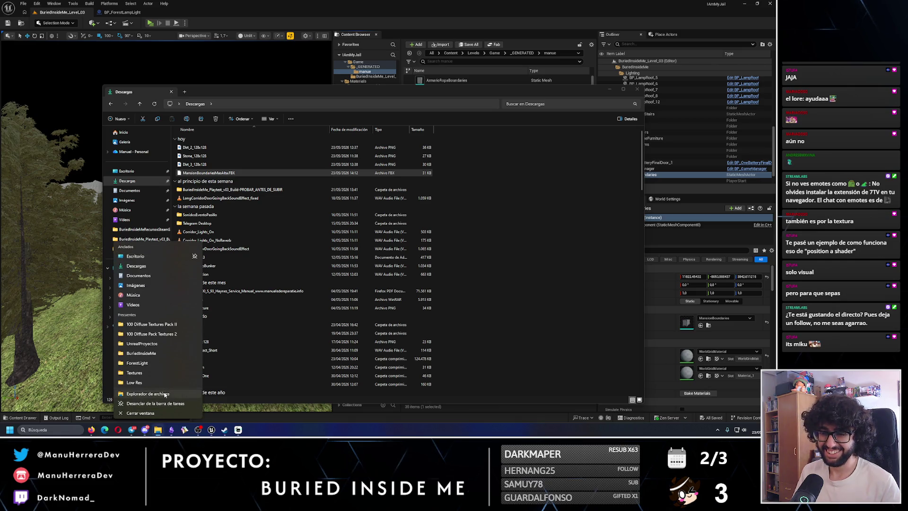
{"action": "left_click", "coordinate": [165, 394]}
{"action": "left_click_drag", "start_coordinate": [151, 97], "coordinate": [289, 85]}
{"action": "left_click", "coordinate": [273, 260]}
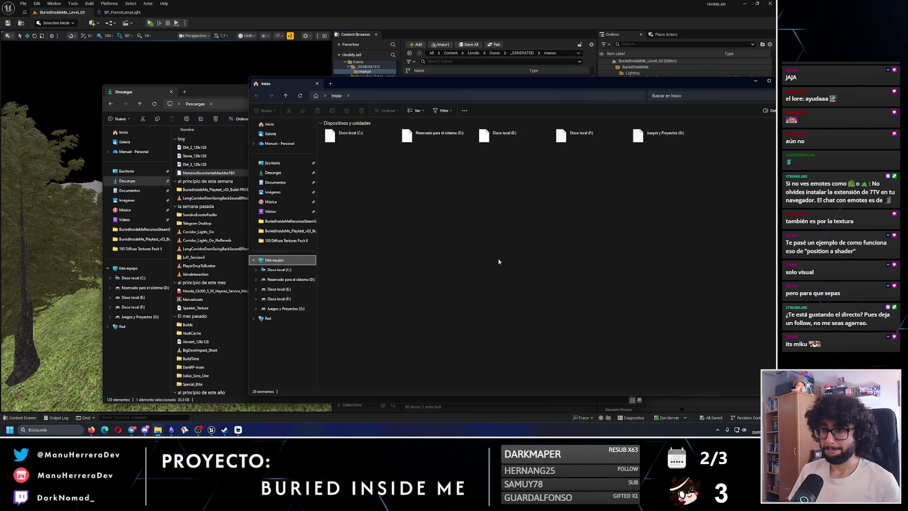
Step: Open the Juegos y Proyectos (G:) drive and rename Stone_128x128 in Downloads to Rock_128x128
{"action": "double_click", "coordinate": [663, 137]}
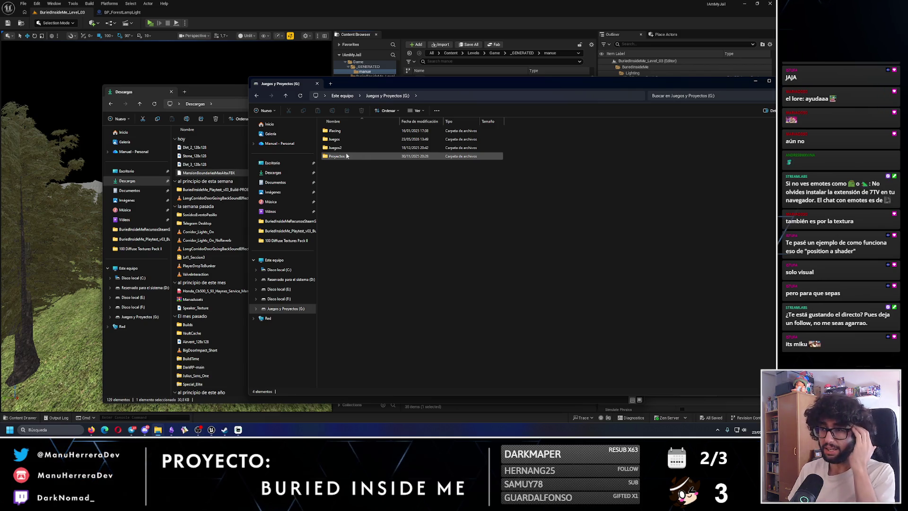
{"action": "left_click", "coordinate": [191, 161]}
{"action": "left_click", "coordinate": [191, 161]}
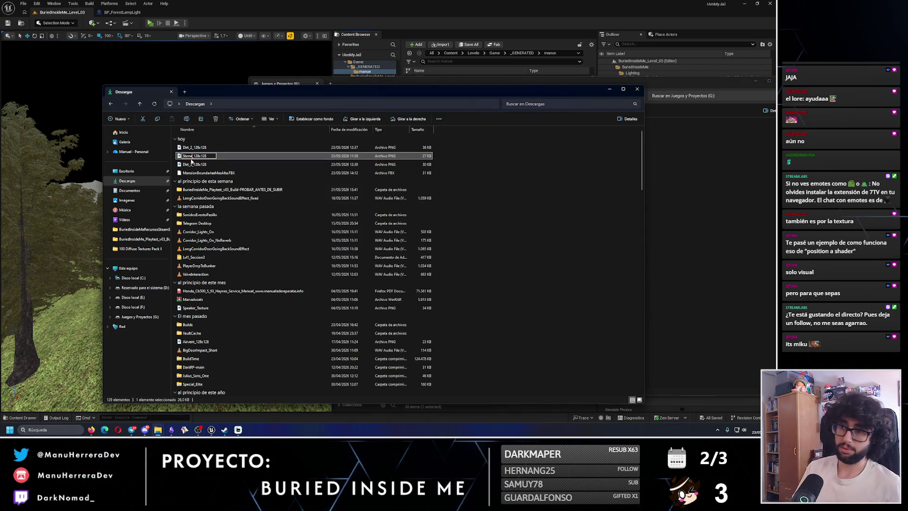
{"action": "type", "text": "ock"}
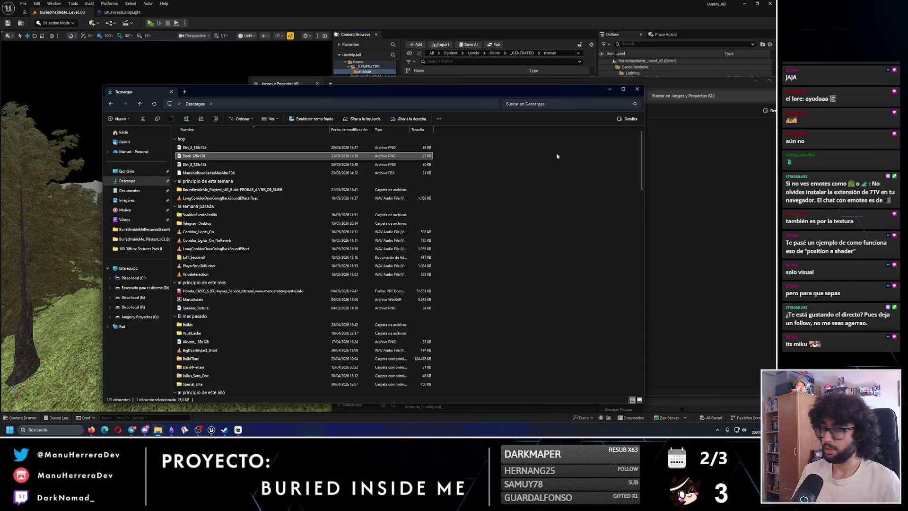
Step: Navigate the G: drive to Gamedev\Modelado3D\BuriedInsideMe\Textures
{"action": "left_click", "coordinate": [657, 156]}
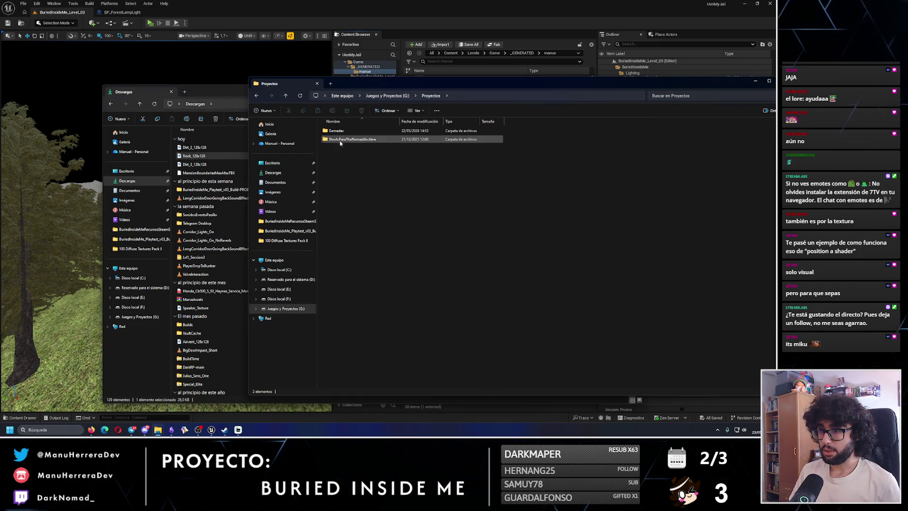
{"action": "double_click", "coordinate": [355, 131]}
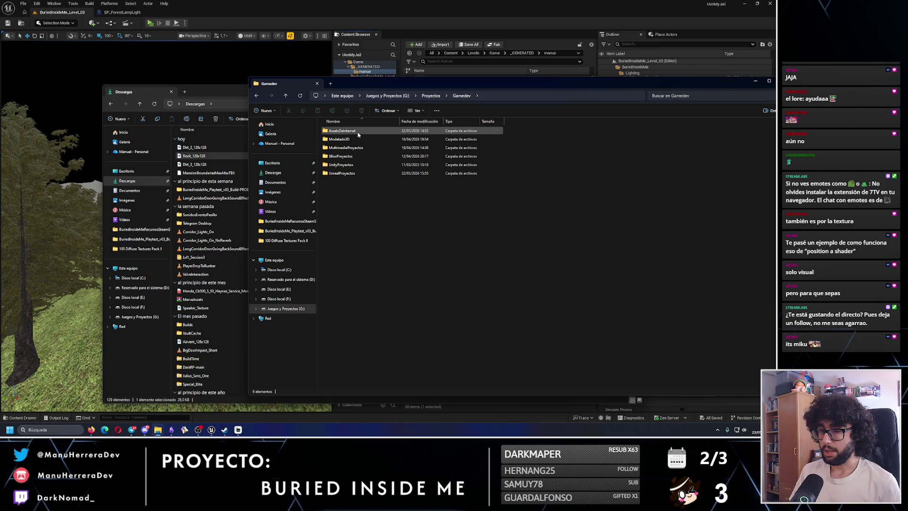
{"action": "double_click", "coordinate": [359, 139]}
{"action": "double_click", "coordinate": [340, 130]}
{"action": "scroll", "coordinate": [361, 255], "scroll_direction": "down", "scroll_amount": 2}
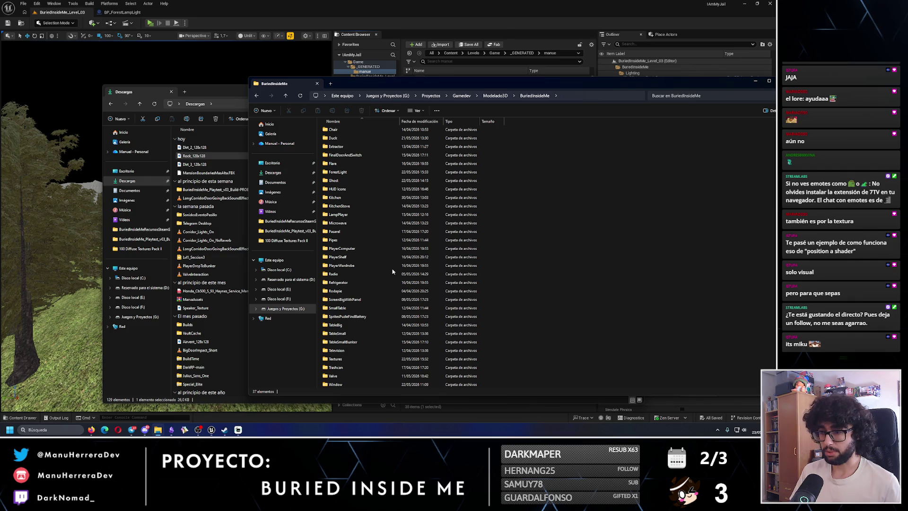
{"action": "left_click", "coordinate": [359, 299]}
{"action": "key", "text": "s"}
{"action": "key", "text": "s"}
{"action": "key", "text": "s"}
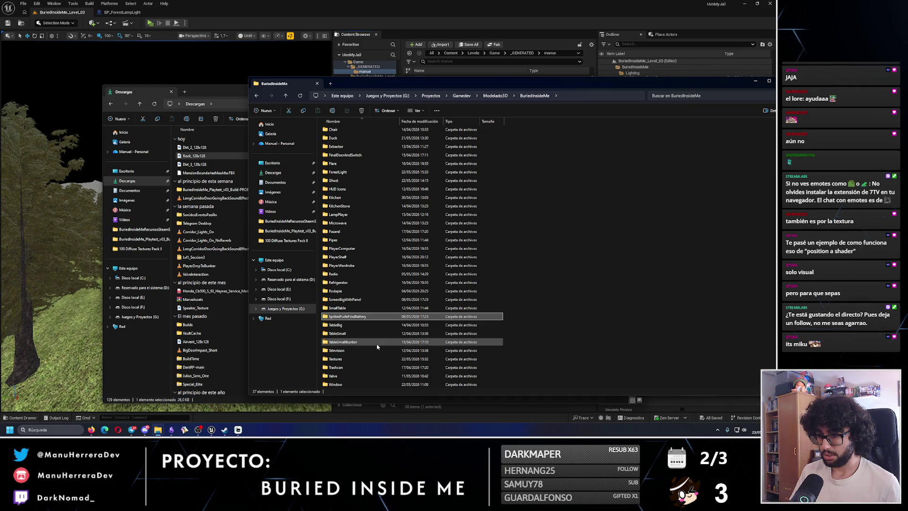
{"action": "double_click", "coordinate": [357, 359]}
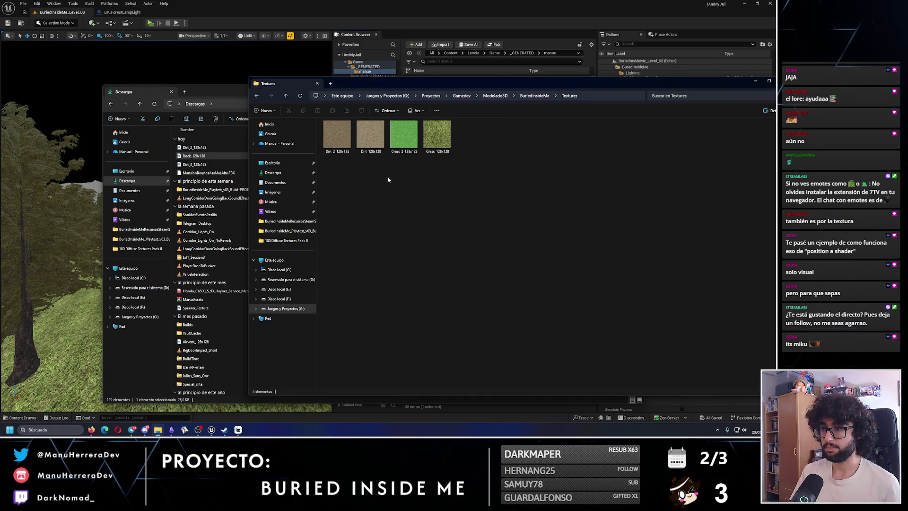
Step: Move Dirt_2, Rock and Dirt_3 from Descargas into Textures, replacing the existing files
{"action": "left_click", "coordinate": [195, 147]}
{"action": "left_click", "coordinate": [194, 164], "text": "shift"}
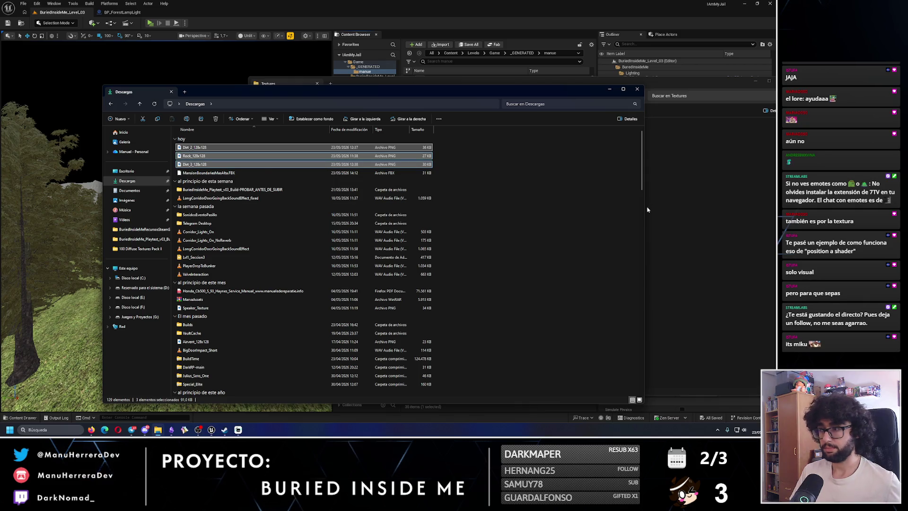
{"action": "key", "text": "ctrl+x"}
{"action": "left_click", "coordinate": [653, 210]}
{"action": "key", "text": "ctrl+v"}
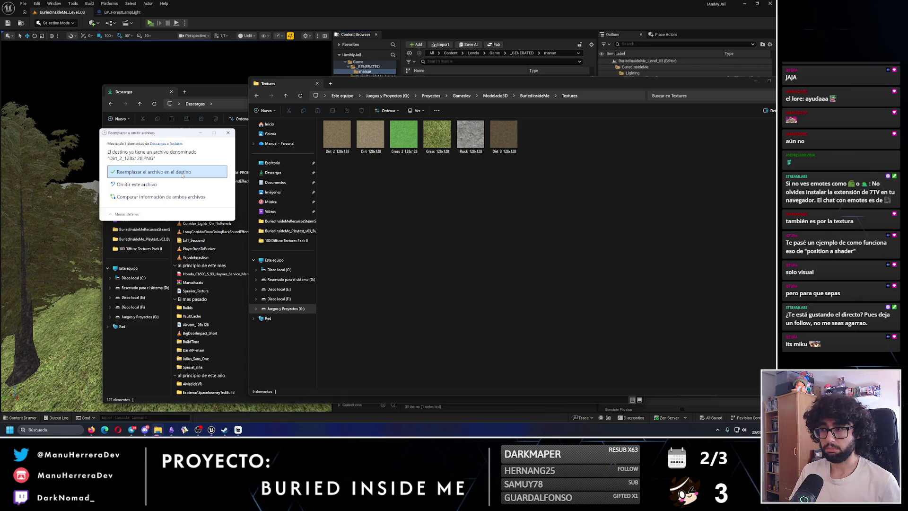
{"action": "left_click", "coordinate": [182, 172]}
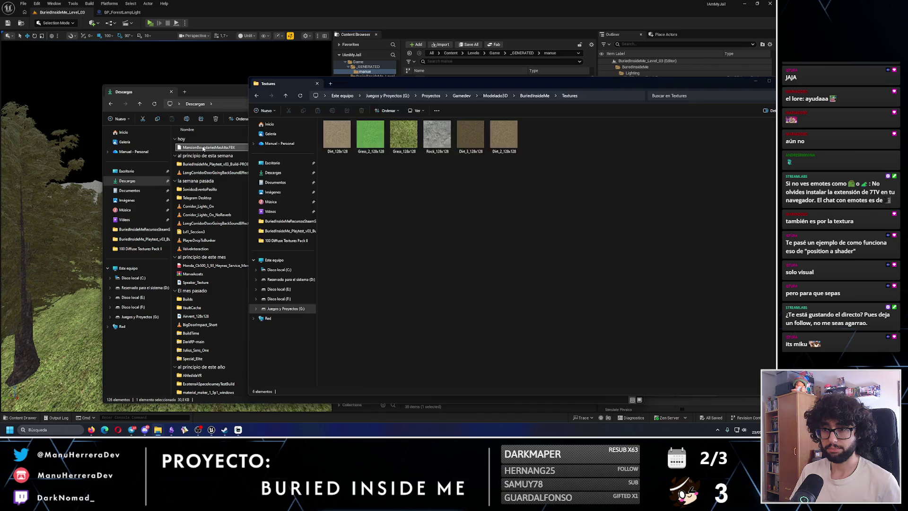
Step: Delete MansionBoundariesMasAlta.FBX from Downloads and switch to the Obsidian task canvas
{"action": "left_click", "coordinate": [190, 147]}
{"action": "key", "text": "Delete"}
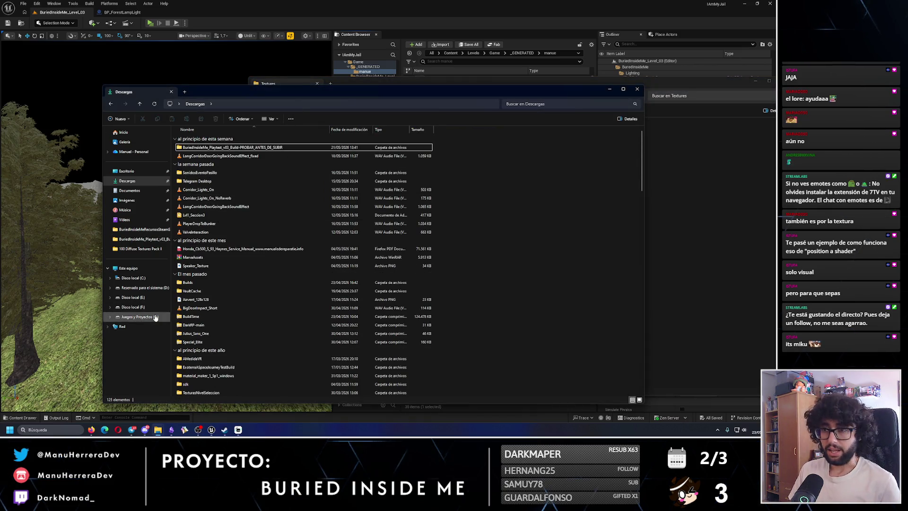
{"action": "key", "text": "alt+Tab"}
{"action": "left_click", "coordinate": [172, 429]}
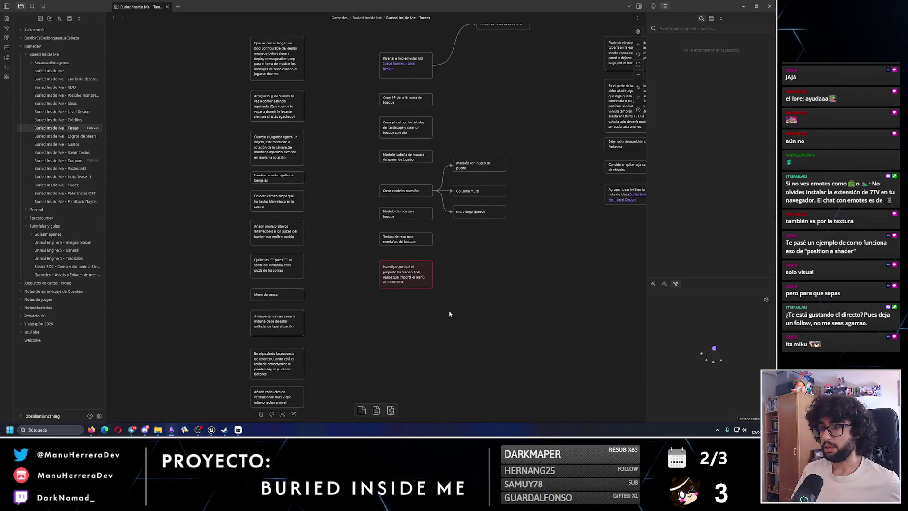
Step: Zoom the Tareas canvas onto the red 'Investigar…' card and box-select it
{"action": "scroll", "coordinate": [450, 314], "scroll_direction": "up", "scroll_amount": 5}
{"action": "mouse_move", "coordinate": [467, 305]}
{"action": "left_mouse_down"}
{"action": "mouse_move", "coordinate": [191, 153]}
{"action": "mouse_move", "coordinate": [465, 266]}
{"action": "mouse_move", "coordinate": [230, 175]}
{"action": "mouse_move", "coordinate": [197, 151]}
{"action": "left_mouse_up"}
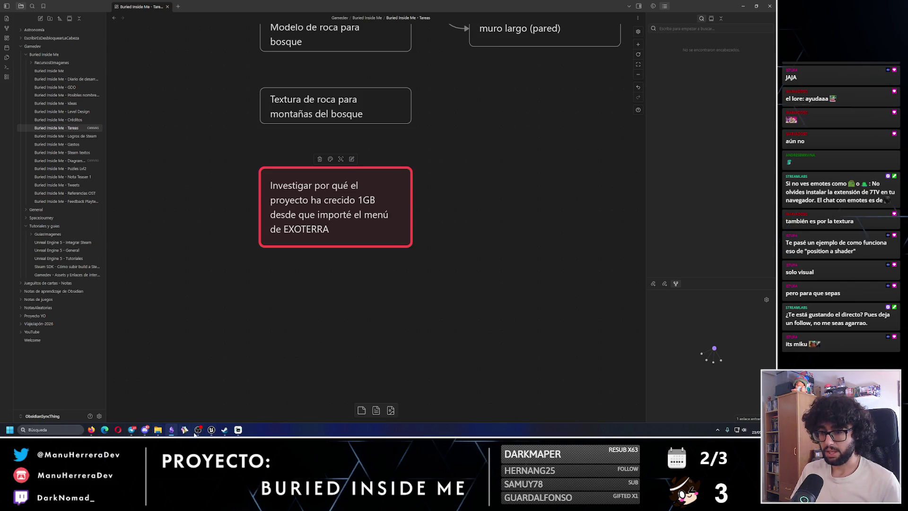
{"action": "mouse_move", "coordinate": [158, 431]}
{"action": "left_click", "coordinate": [175, 396]}
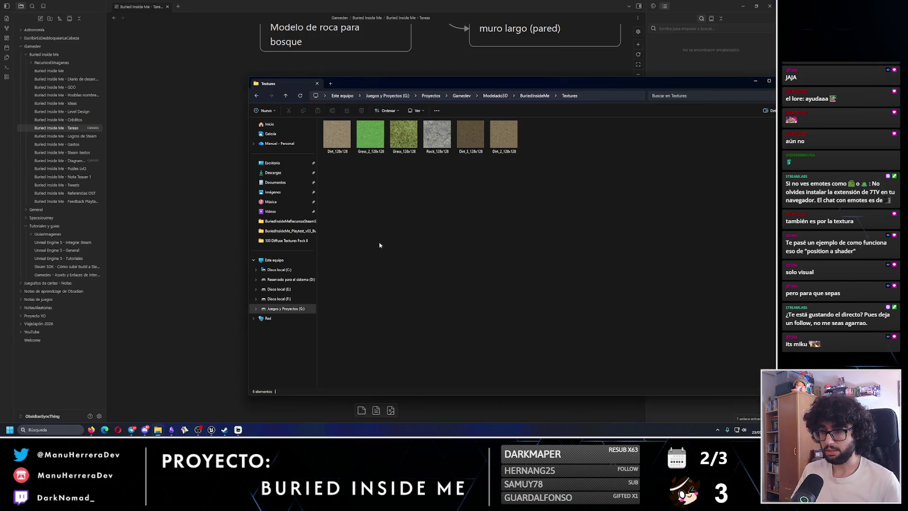
Step: Browse to G:\Proyectos\Gamedev\UnrealProyectos and compare the PREMENU and 16_05 IAmMyJail backup sizes
{"action": "left_click", "coordinate": [282, 310]}
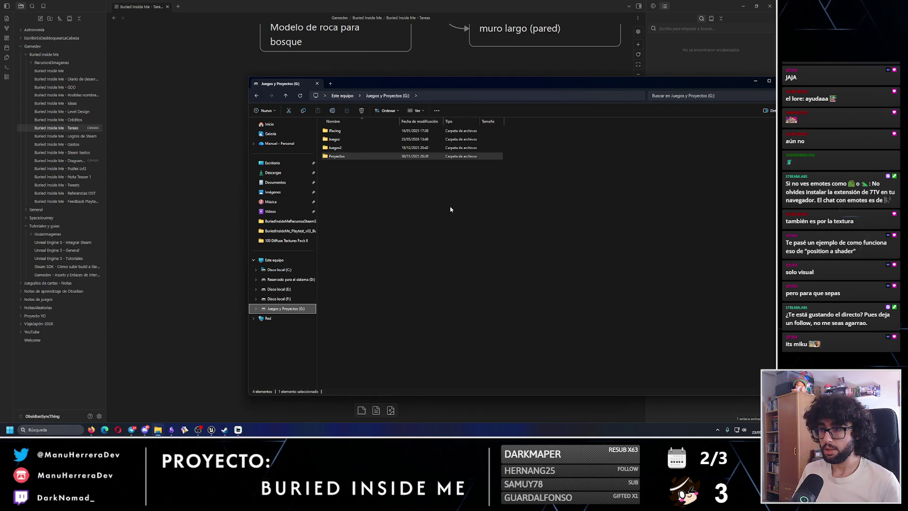
{"action": "double_click", "coordinate": [346, 156]}
{"action": "double_click", "coordinate": [337, 130]}
{"action": "left_click", "coordinate": [352, 173]}
{"action": "double_click", "coordinate": [352, 173]}
{"action": "left_click", "coordinate": [346, 131]}
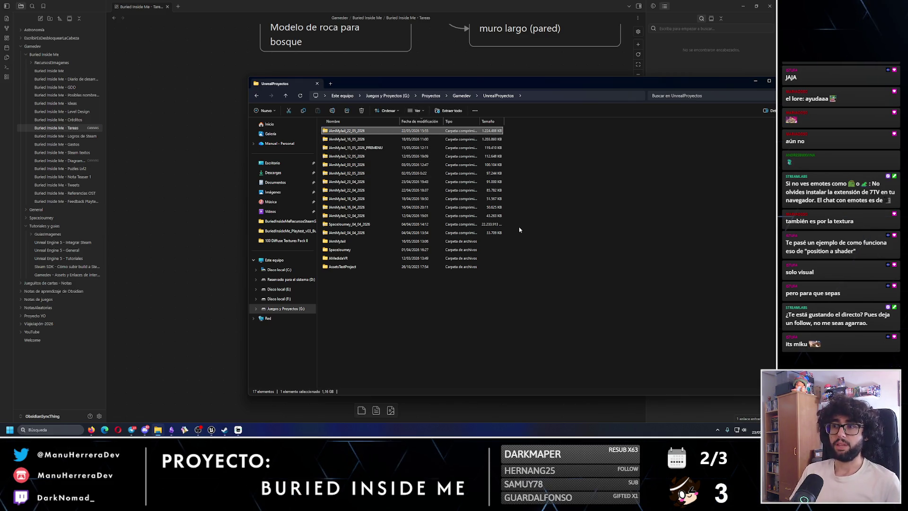
{"action": "key", "text": "Down"}
{"action": "key", "text": "Down"}
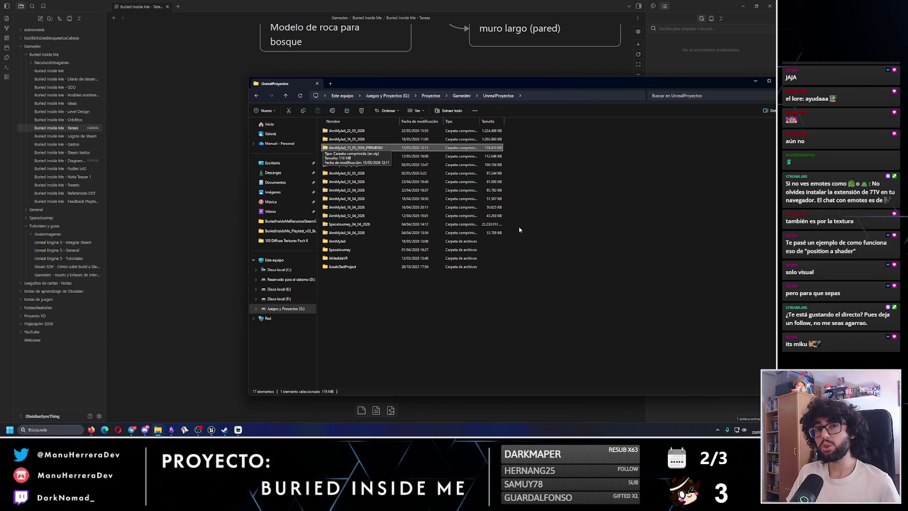
{"action": "key", "text": "Up"}
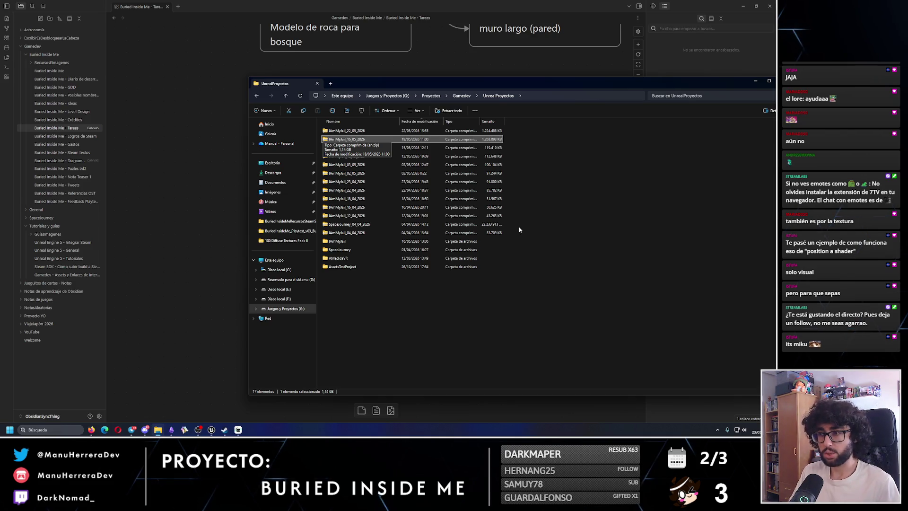
{"action": "key", "text": "Down"}
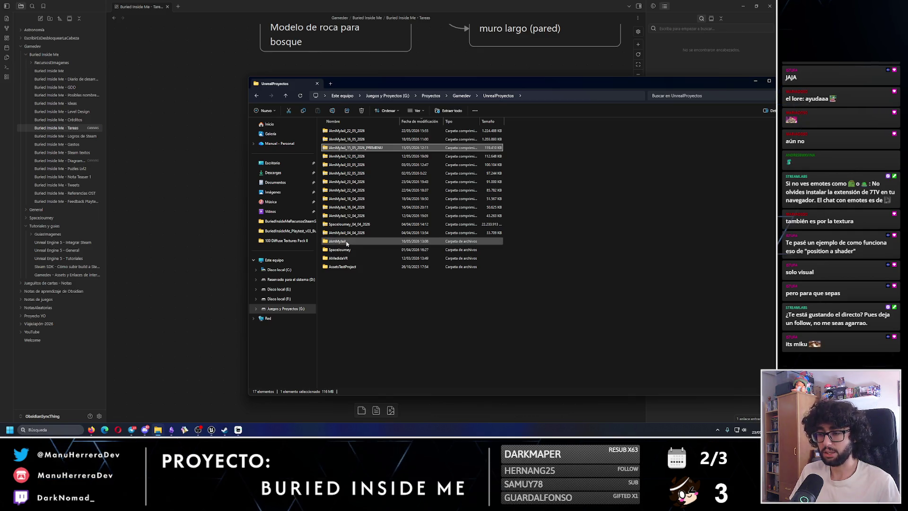
Step: Inspect IAmMyJail's Saved\Cooked\Windows build folder, then return to the project root
{"action": "double_click", "coordinate": [337, 241]}
{"action": "double_click", "coordinate": [339, 171]}
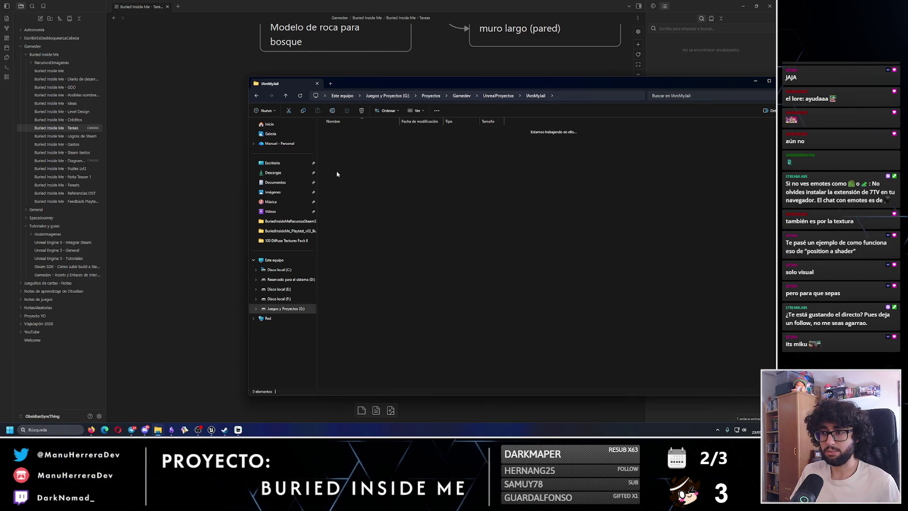
{"action": "double_click", "coordinate": [365, 157]}
{"action": "double_click", "coordinate": [336, 131]}
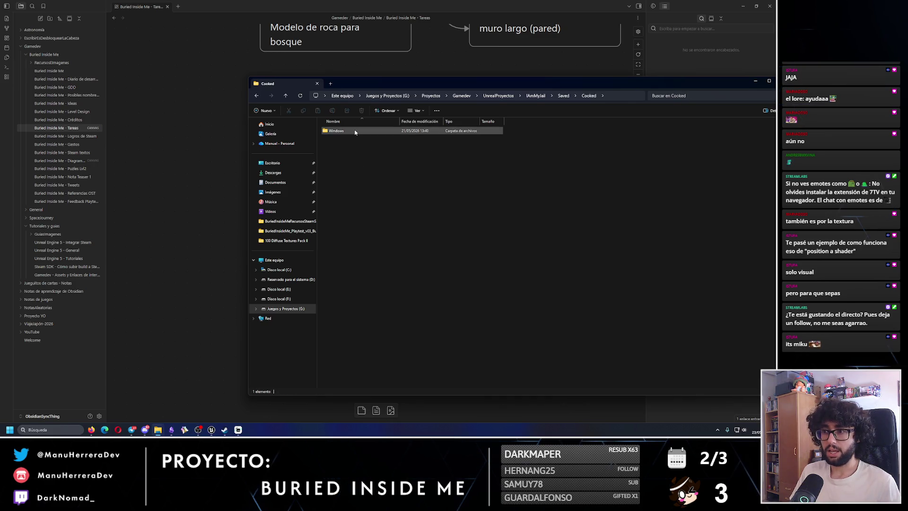
{"action": "left_click", "coordinate": [344, 140]}
{"action": "double_click", "coordinate": [342, 139]}
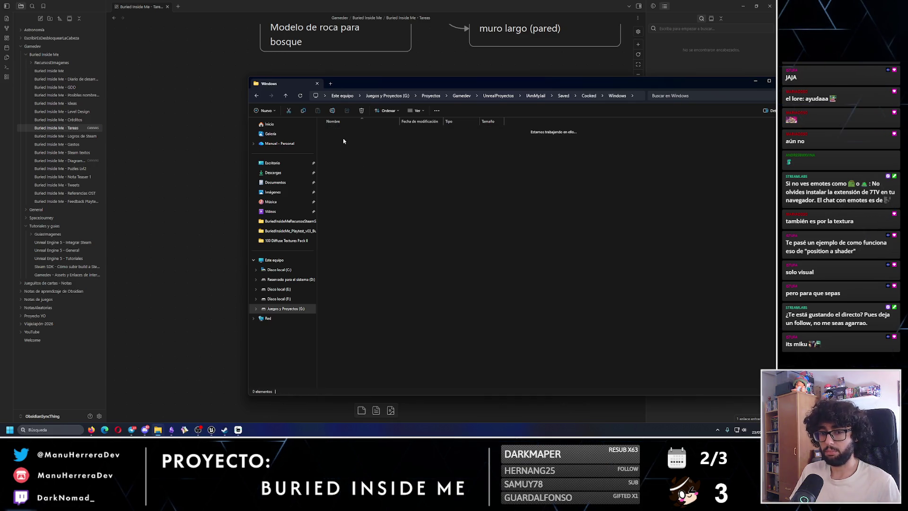
{"action": "left_click", "coordinate": [258, 96]}
{"action": "left_click", "coordinate": [259, 97]}
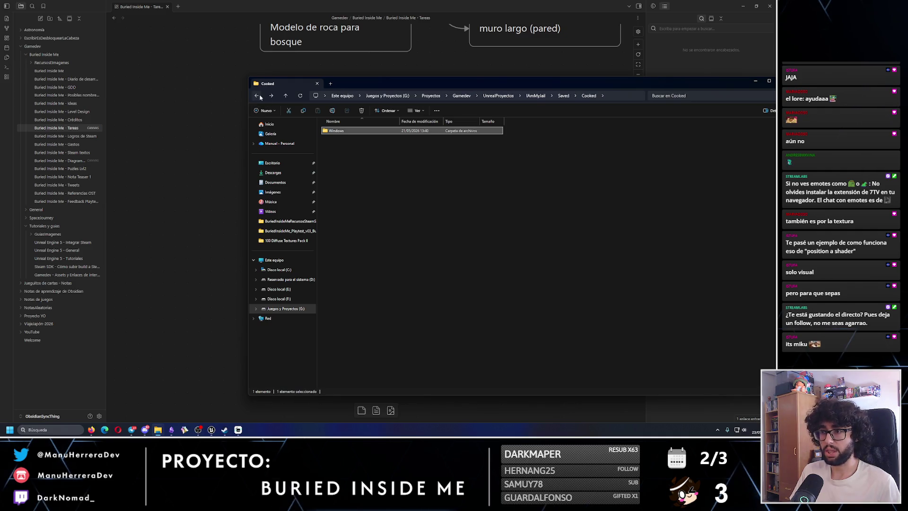
{"action": "left_click", "coordinate": [260, 96]}
{"action": "left_click", "coordinate": [258, 96]}
Step: Read the Saved folder's size in Propiedades, select the two newest backups, and return to Obsidian
{"action": "right_click", "coordinate": [337, 175]}
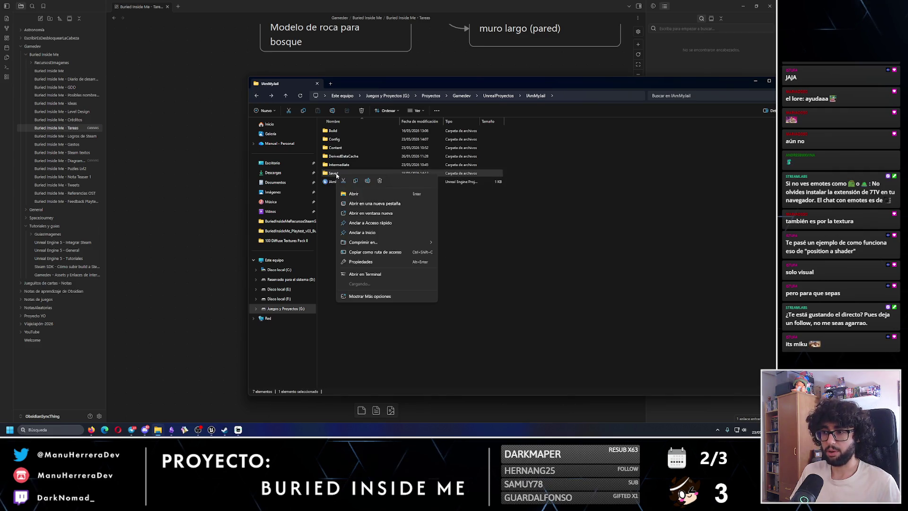
{"action": "left_click", "coordinate": [362, 266]}
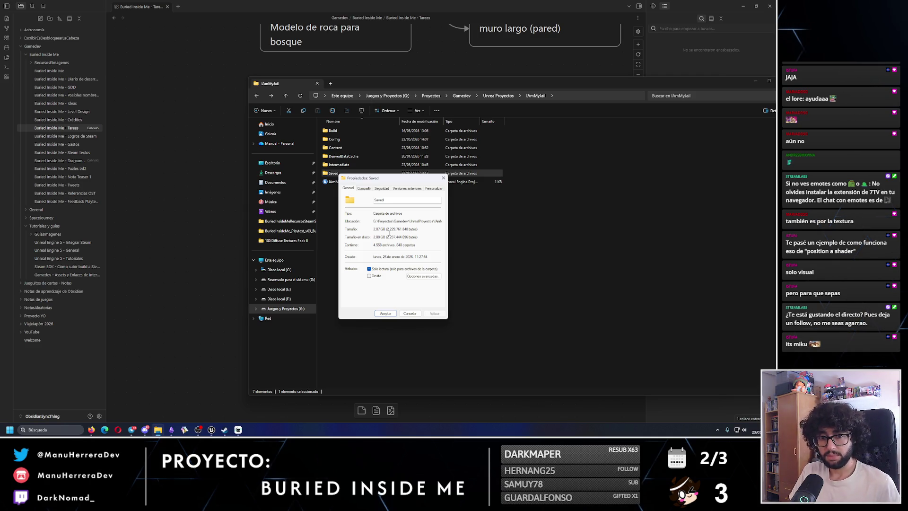
{"action": "left_click", "coordinate": [443, 177]}
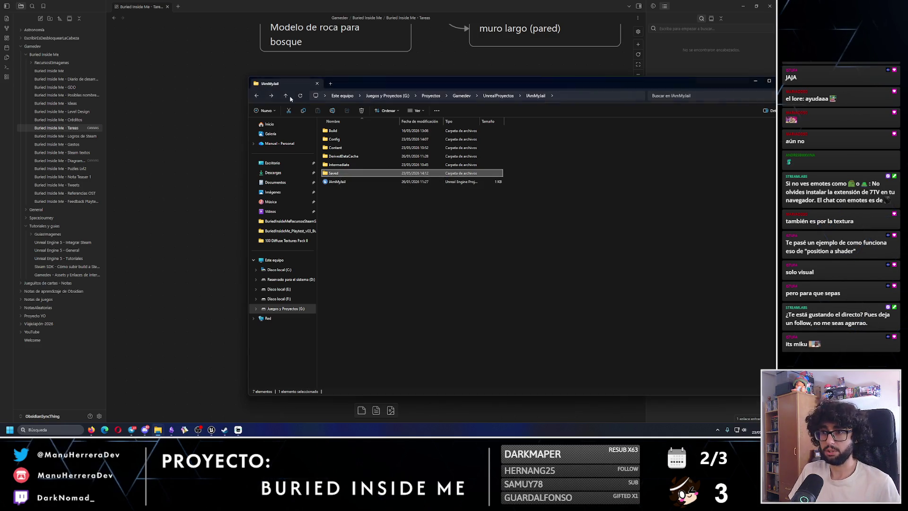
{"action": "left_click", "coordinate": [258, 96]}
{"action": "left_click_drag", "start_coordinate": [518, 129], "coordinate": [439, 143]}
{"action": "left_click", "coordinate": [158, 429]}
{"action": "left_click", "coordinate": [340, 230]}
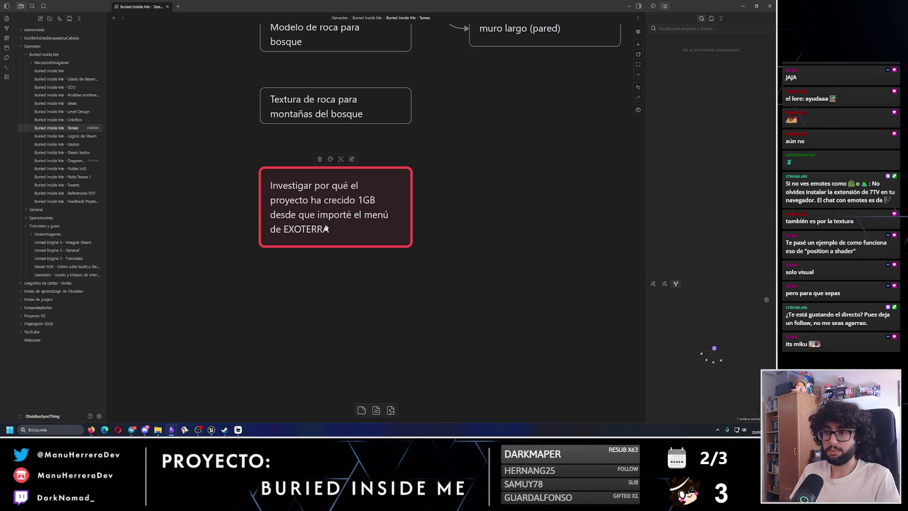
Step: Delete the red investigation card and move the rock texture card to the right column
{"action": "key", "text": "Delete"}
{"action": "scroll", "coordinate": [343, 234], "scroll_direction": "down", "scroll_amount": 2}
{"action": "scroll", "coordinate": [342, 310], "scroll_direction": "up", "scroll_amount": 5}
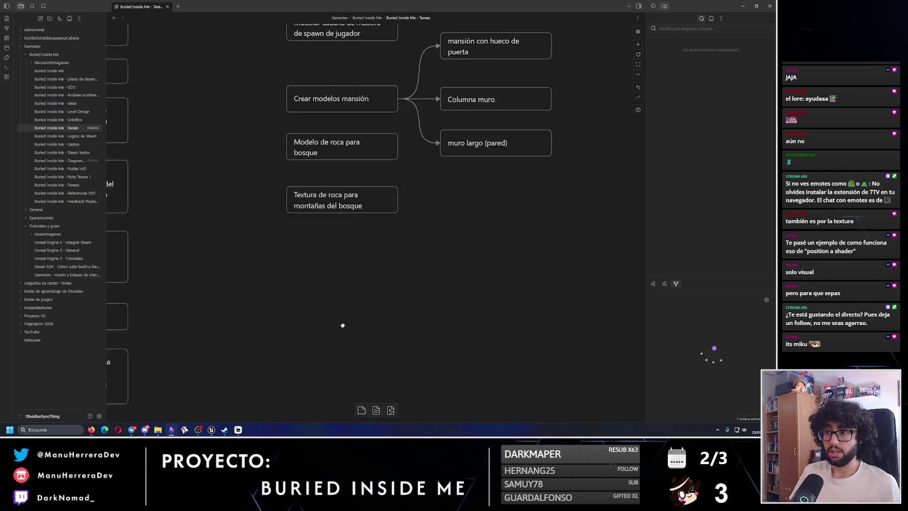
{"action": "scroll", "coordinate": [350, 333], "scroll_direction": "down", "scroll_amount": 2}
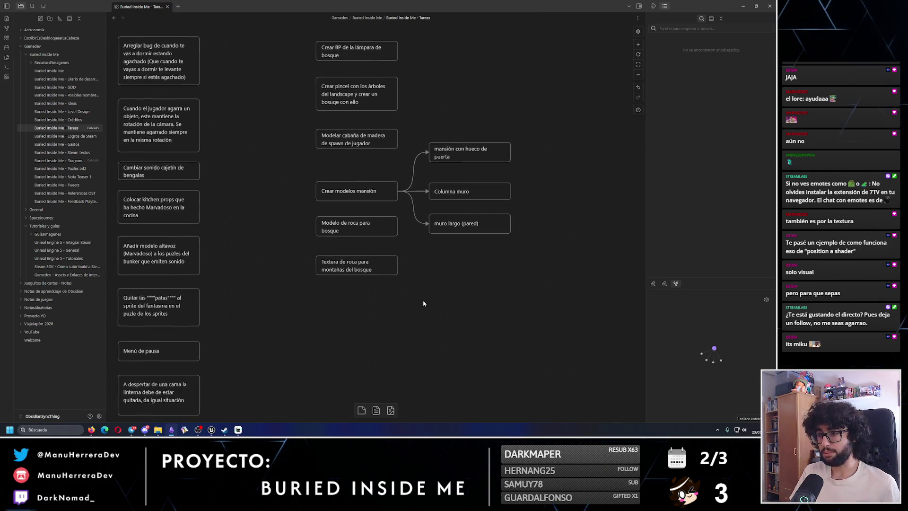
{"action": "scroll", "coordinate": [424, 303], "scroll_direction": "down", "scroll_amount": 3}
{"action": "left_click", "coordinate": [202, 238]}
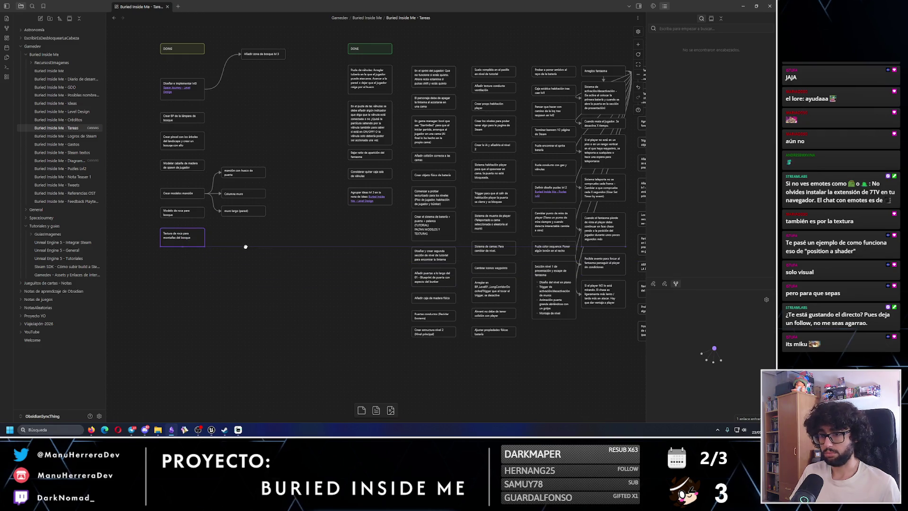
{"action": "mouse_move", "coordinate": [180, 234]}
{"action": "left_mouse_down"}
{"action": "mouse_move", "coordinate": [444, 348]}
{"action": "mouse_move", "coordinate": [734, 337]}
{"action": "mouse_move", "coordinate": [187, 222]}
{"action": "left_mouse_up"}
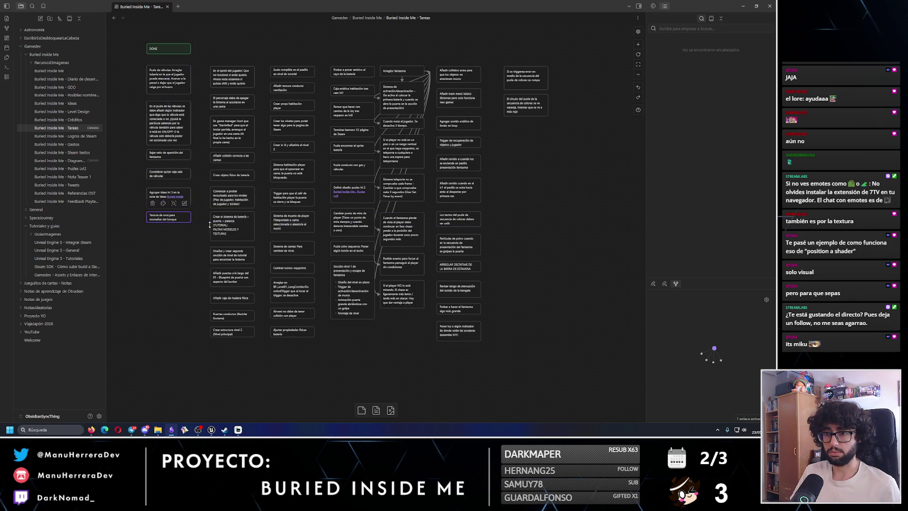
Step: Move the Crear BP de la lámpara de bosque and forest brush cards into the right column
{"action": "scroll", "coordinate": [338, 284], "scroll_direction": "up", "scroll_amount": 5}
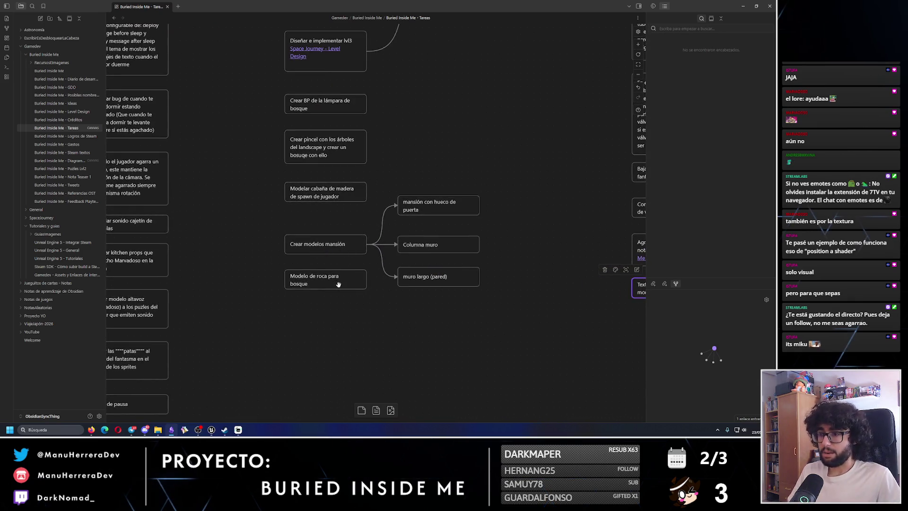
{"action": "left_click", "coordinate": [338, 284]}
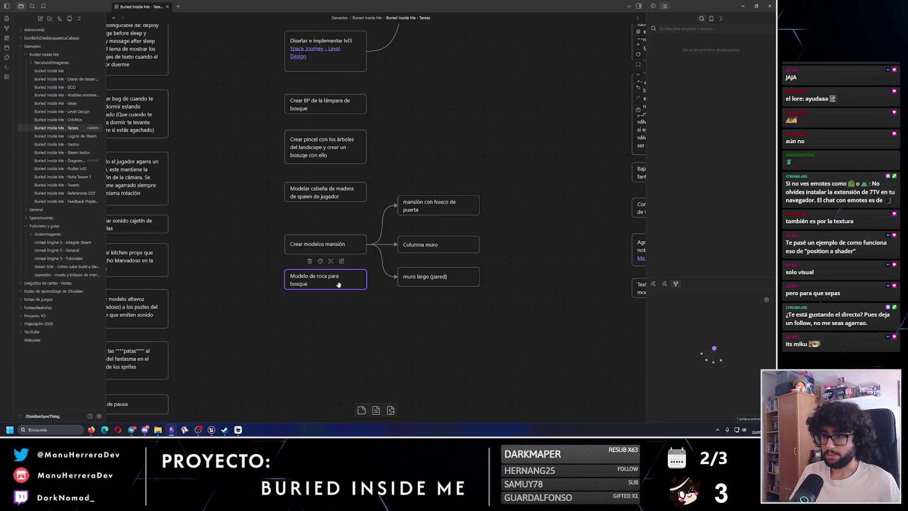
{"action": "left_click_drag", "start_coordinate": [452, 342], "coordinate": [406, 387]}
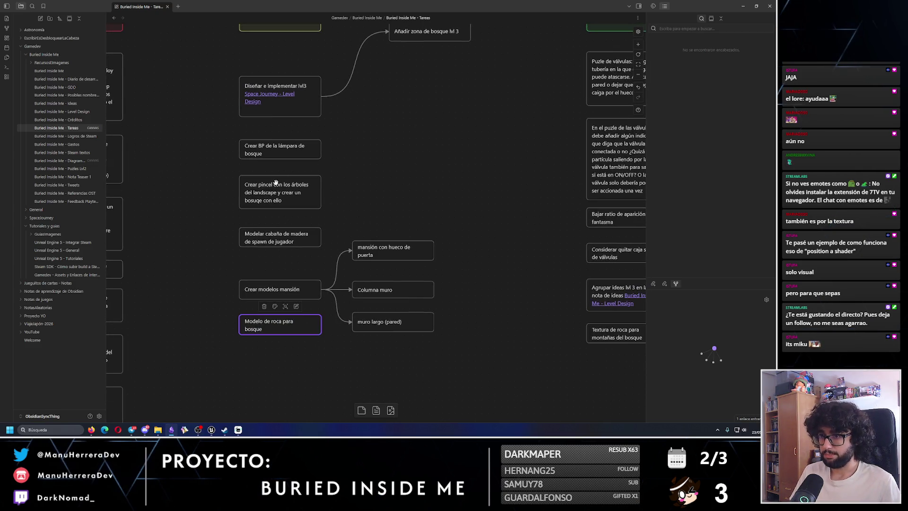
{"action": "left_click", "coordinate": [292, 147]}
{"action": "mouse_move", "coordinate": [365, 171]}
{"action": "left_mouse_down"}
{"action": "mouse_move", "coordinate": [202, 115]}
{"action": "mouse_move", "coordinate": [549, 326]}
{"action": "left_mouse_up"}
{"action": "left_click_drag", "start_coordinate": [157, 103], "coordinate": [425, 394]}
{"action": "mouse_move", "coordinate": [210, 165]}
{"action": "left_mouse_down"}
{"action": "mouse_move", "coordinate": [303, 263]}
{"action": "mouse_move", "coordinate": [249, 170]}
{"action": "mouse_move", "coordinate": [573, 390]}
{"action": "left_mouse_up"}
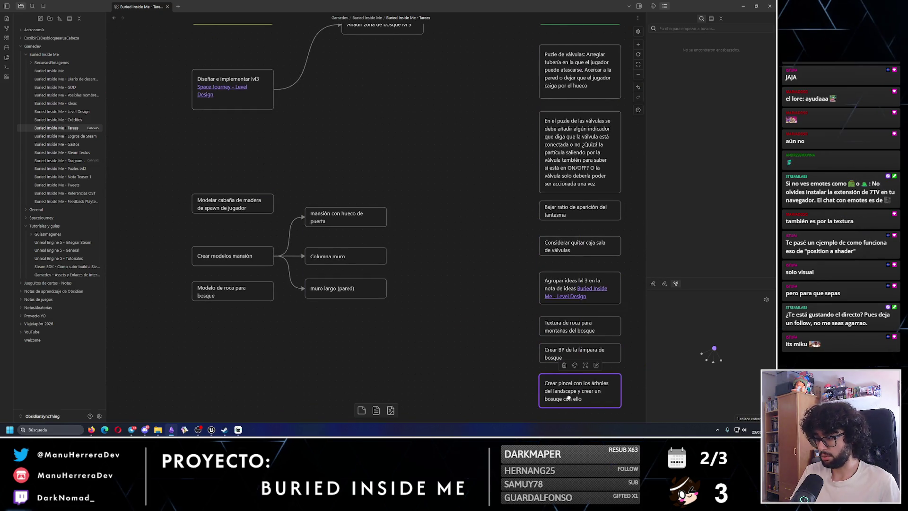
{"action": "double_click", "coordinate": [568, 398]}
Step: Correct 'bosu' to 'bosque' in the Crear pincel card
{"action": "key", "text": "BackSpace"}
{"action": "type", "text": "que"}
{"action": "left_click", "coordinate": [447, 401]}
Step: Box-select the mansion, cabin and rock model cards and shift them upward
{"action": "left_click_drag", "start_coordinate": [219, 172], "coordinate": [383, 303]}
{"action": "left_click_drag", "start_coordinate": [387, 191], "coordinate": [387, 144]}
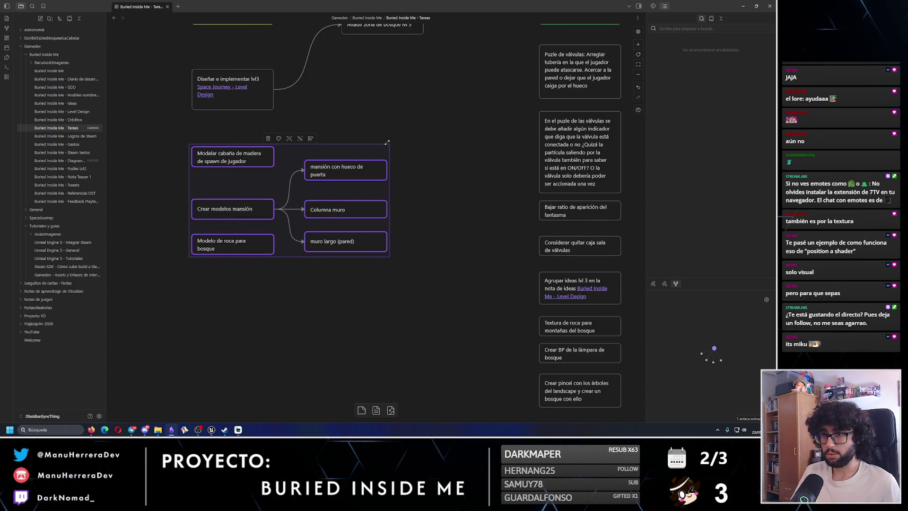
{"action": "left_click_drag", "start_coordinate": [429, 299], "coordinate": [217, 170]}
{"action": "mouse_move", "coordinate": [397, 151]}
{"action": "left_mouse_down"}
{"action": "mouse_move", "coordinate": [371, 213]}
{"action": "mouse_move", "coordinate": [279, 290]}
{"action": "mouse_move", "coordinate": [264, 283]}
{"action": "left_mouse_up"}
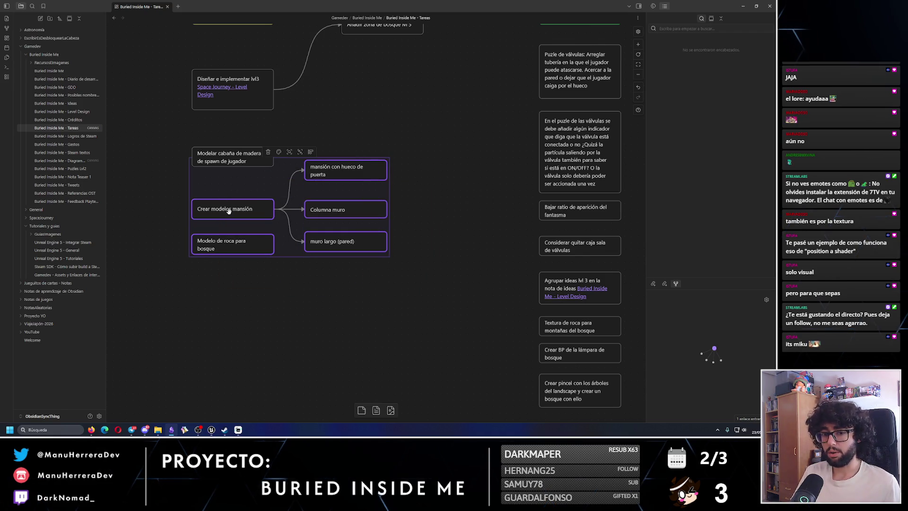
{"action": "left_click_drag", "start_coordinate": [236, 202], "coordinate": [237, 190]}
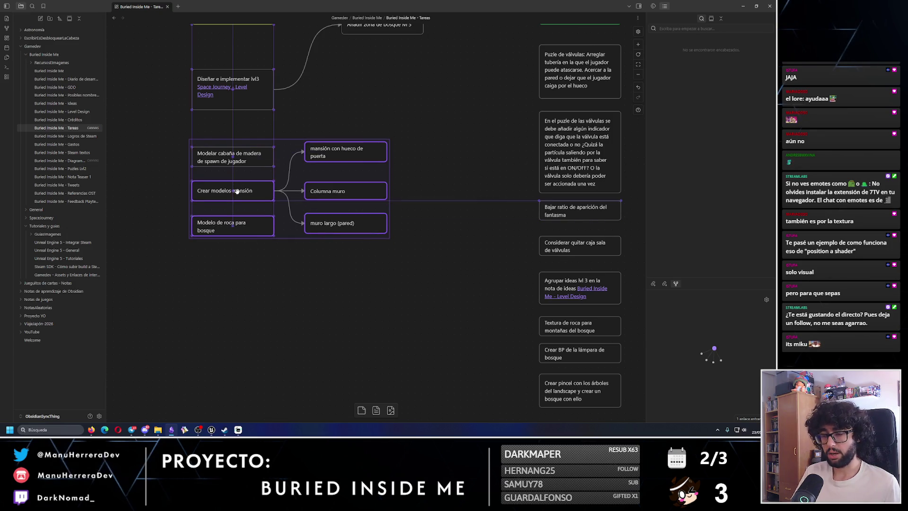
{"action": "left_click", "coordinate": [344, 118]}
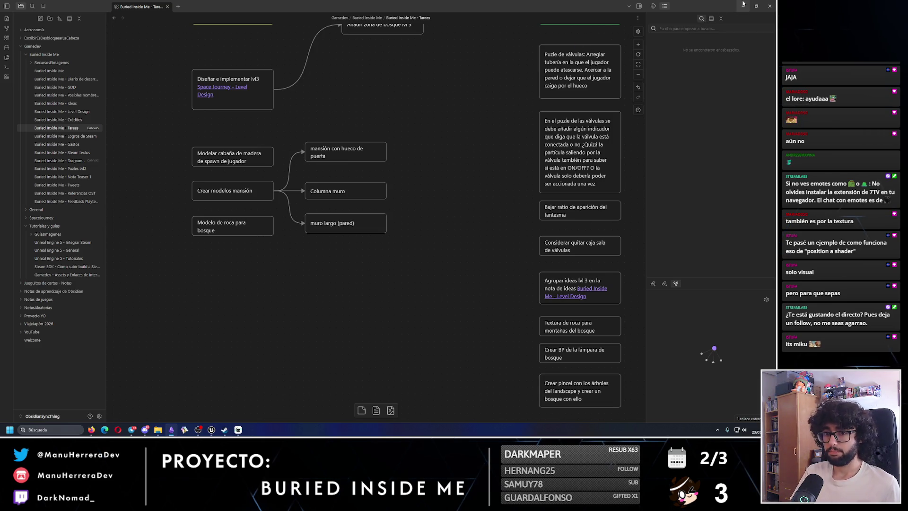
Step: Reselect the cabin spawn, mansión con hueco de puerta, Columna muro and muro largo cards, then minimize Obsidian
{"action": "mouse_move", "coordinate": [189, 136]}
{"action": "left_mouse_down"}
{"action": "mouse_move", "coordinate": [388, 171]}
{"action": "mouse_move", "coordinate": [287, 175]}
{"action": "left_mouse_up"}
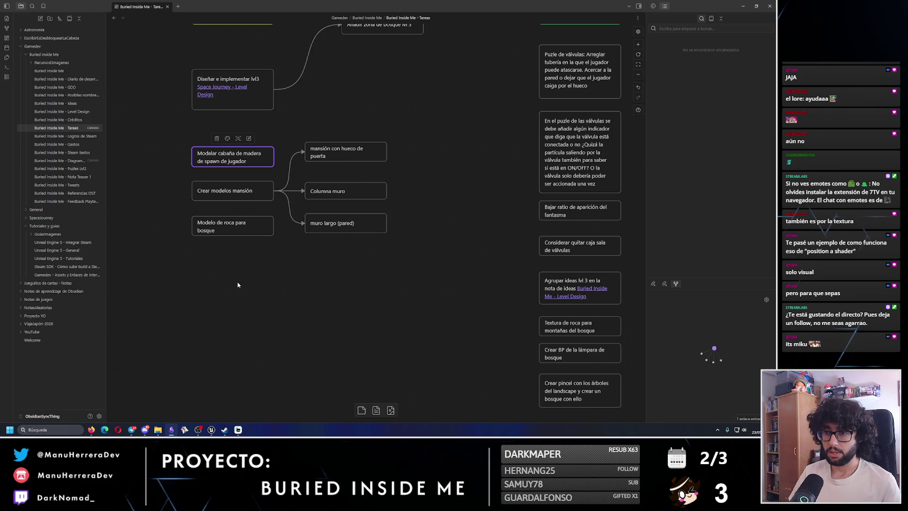
{"action": "left_click_drag", "start_coordinate": [408, 264], "coordinate": [300, 133]}
{"action": "left_click", "coordinate": [298, 128]}
{"action": "left_click", "coordinate": [342, 152]}
{"action": "left_click_drag", "start_coordinate": [410, 177], "coordinate": [289, 111]}
{"action": "mouse_move", "coordinate": [428, 274]}
{"action": "left_mouse_down"}
{"action": "mouse_move", "coordinate": [329, 215]}
{"action": "mouse_move", "coordinate": [302, 180]}
{"action": "left_mouse_up"}
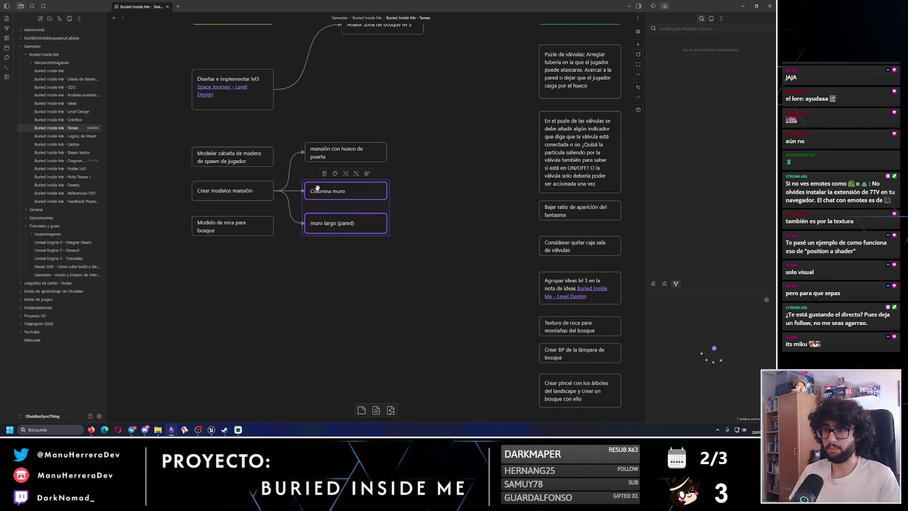
{"action": "left_click", "coordinate": [742, 4]}
{"action": "key", "text": "w"}
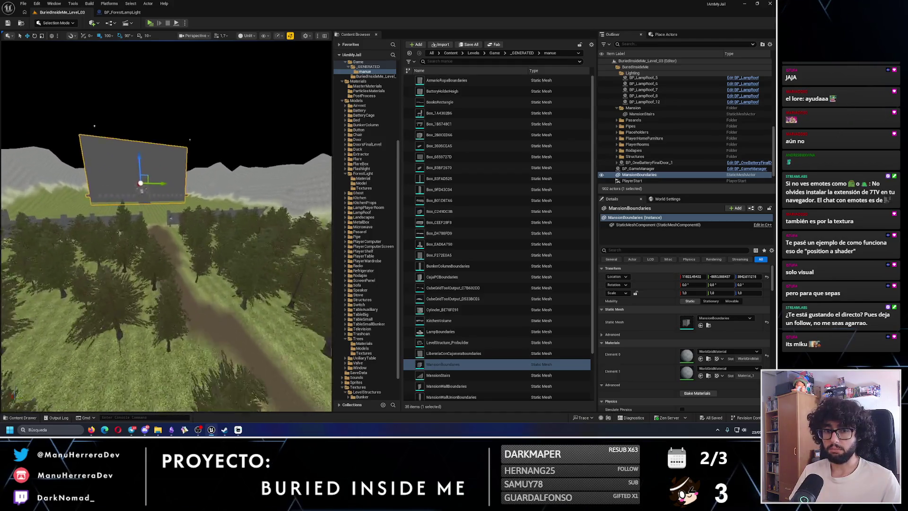
{"action": "key", "text": "w"}
{"action": "left_click", "coordinate": [150, 23]}
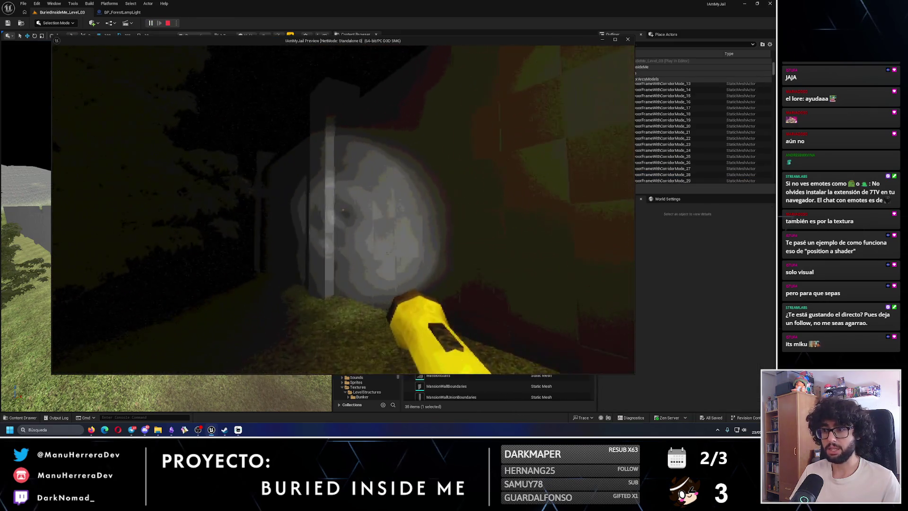
{"action": "key", "text": "shift+w"}
{"action": "key", "text": "w"}
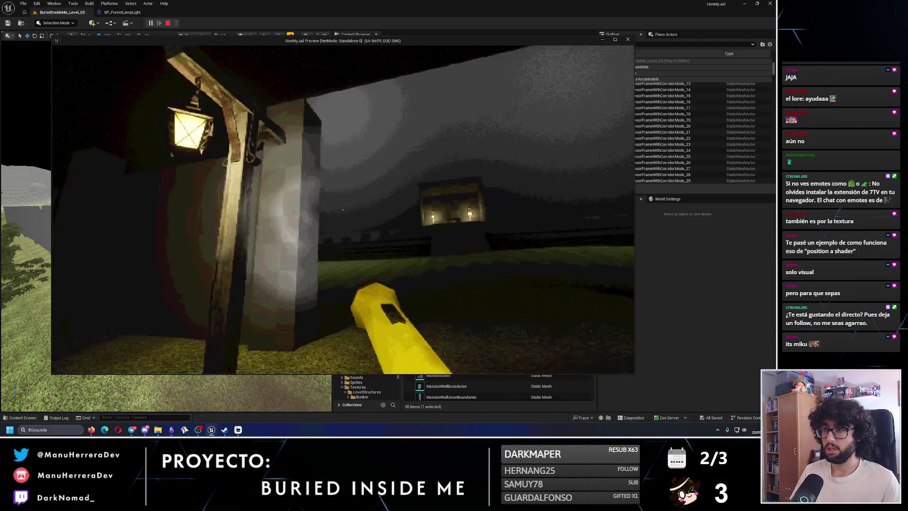
{"action": "key", "text": "s"}
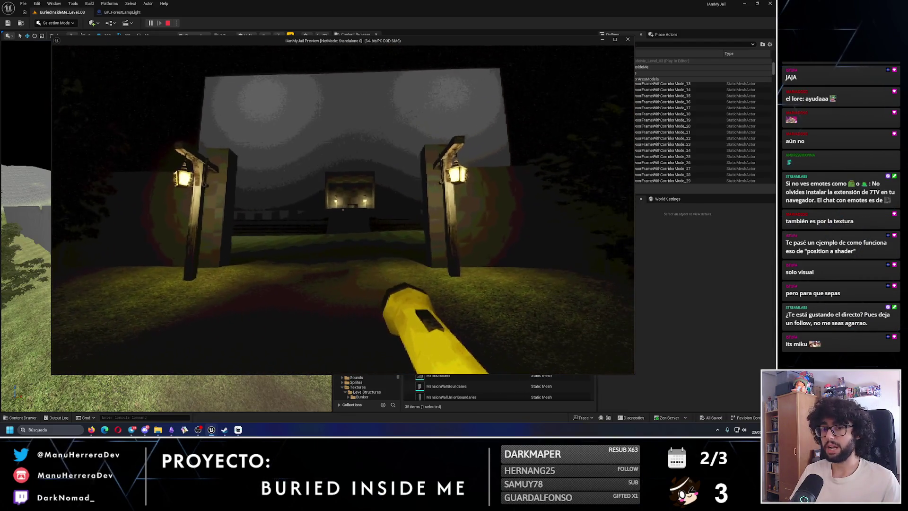
{"action": "key", "text": "w"}
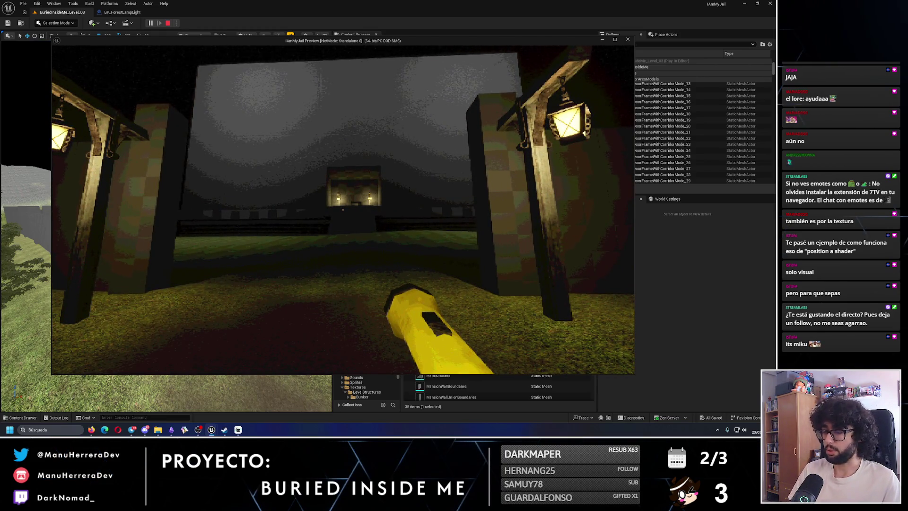
{"action": "key", "text": "Escape"}
{"action": "key", "text": "f"}
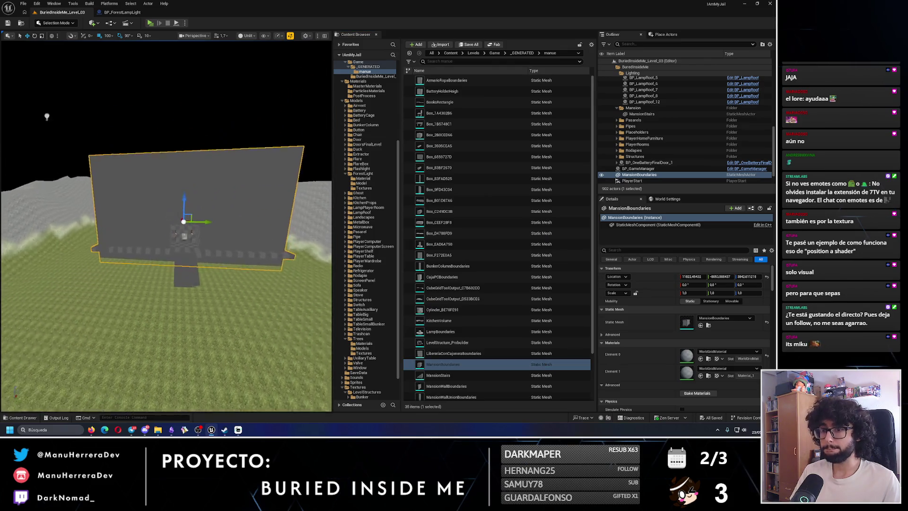
{"action": "mouse_move", "coordinate": [189, 213]}
{"action": "left_mouse_down"}
{"action": "mouse_move", "coordinate": [325, 106]}
{"action": "mouse_move", "coordinate": [283, 156]}
{"action": "mouse_move", "coordinate": [246, 132]}
{"action": "mouse_move", "coordinate": [218, 279]}
{"action": "left_mouse_up"}
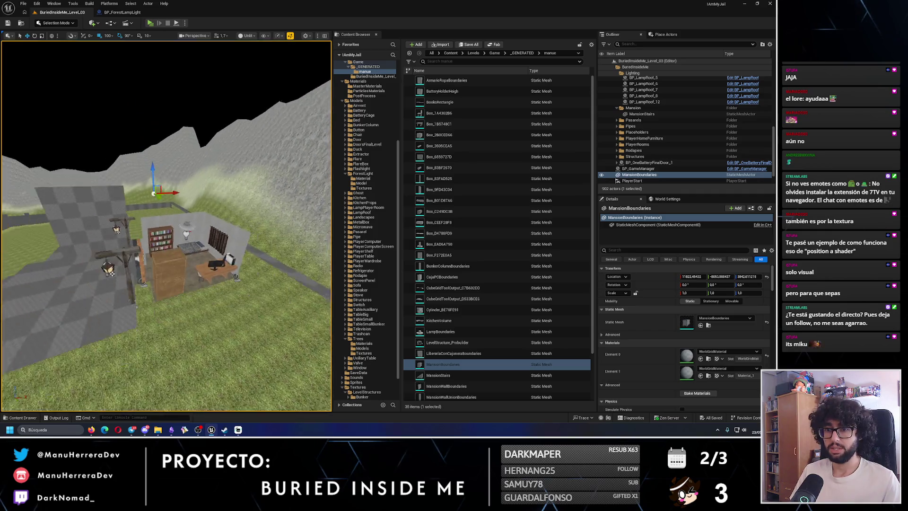
{"action": "mouse_move", "coordinate": [126, 274]}
{"action": "left_mouse_down"}
{"action": "mouse_move", "coordinate": [127, 245]}
{"action": "mouse_move", "coordinate": [127, 273]}
{"action": "left_mouse_up"}
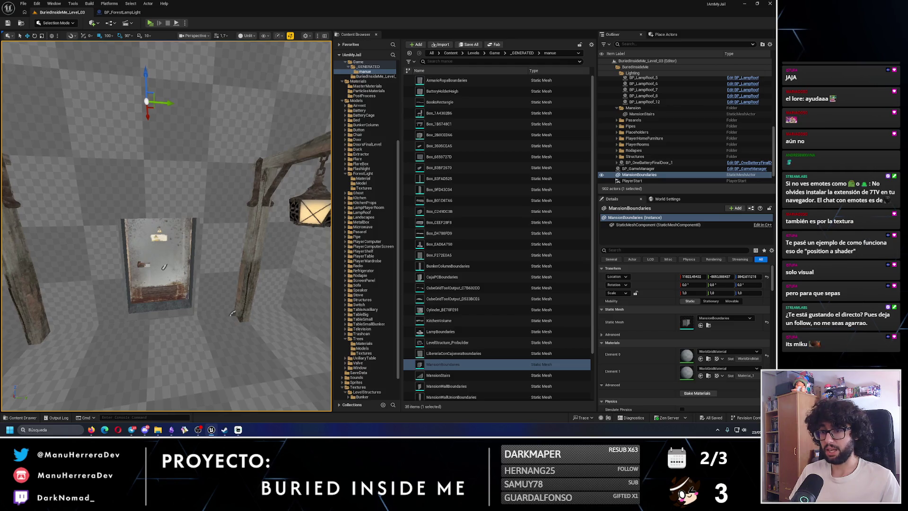
{"action": "left_click", "coordinate": [156, 255]}
{"action": "key", "text": "f"}
{"action": "mouse_move", "coordinate": [165, 227]}
{"action": "left_mouse_down"}
{"action": "mouse_move", "coordinate": [173, 236]}
{"action": "mouse_move", "coordinate": [177, 222]}
{"action": "mouse_move", "coordinate": [169, 255]}
{"action": "mouse_move", "coordinate": [137, 248]}
{"action": "mouse_move", "coordinate": [168, 222]}
{"action": "mouse_move", "coordinate": [115, 190]}
{"action": "left_mouse_up"}
{"action": "key", "text": "Escape"}
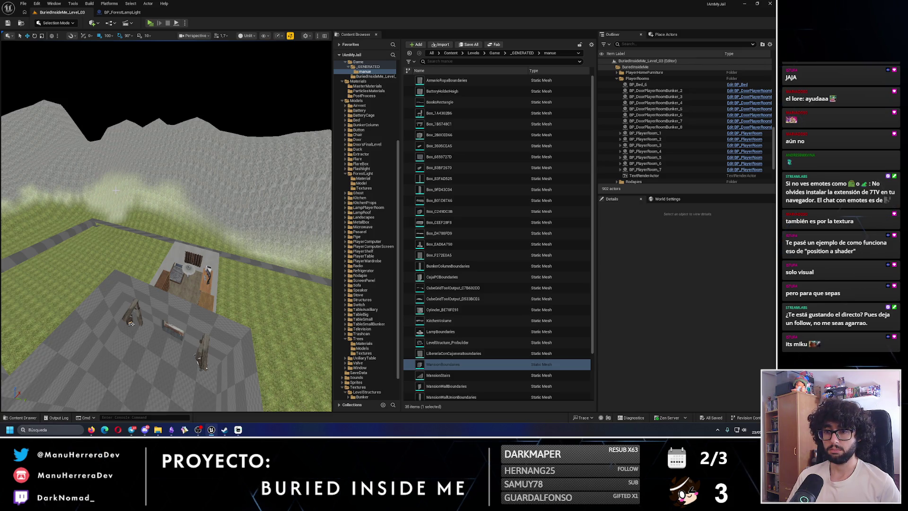
{"action": "left_click_drag", "start_coordinate": [116, 191], "coordinate": [150, 207]}
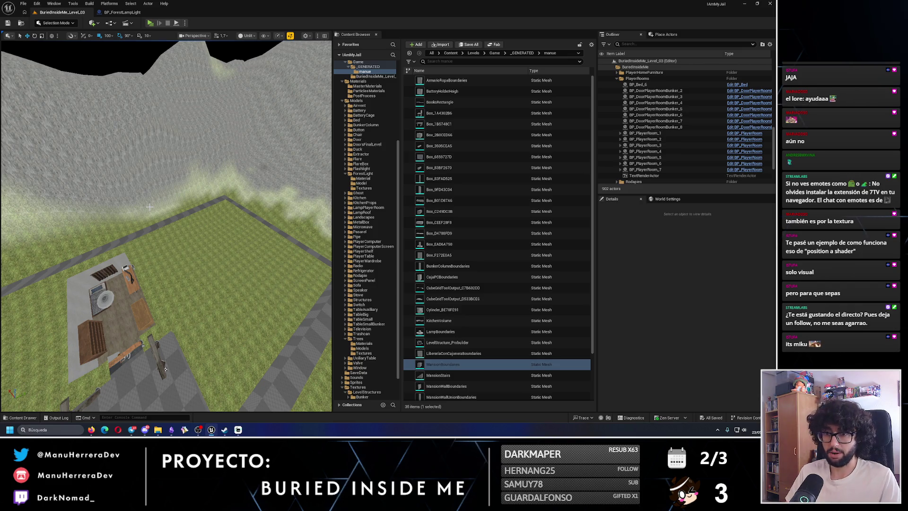
{"action": "scroll", "coordinate": [149, 207], "scroll_direction": "down", "scroll_amount": 10}
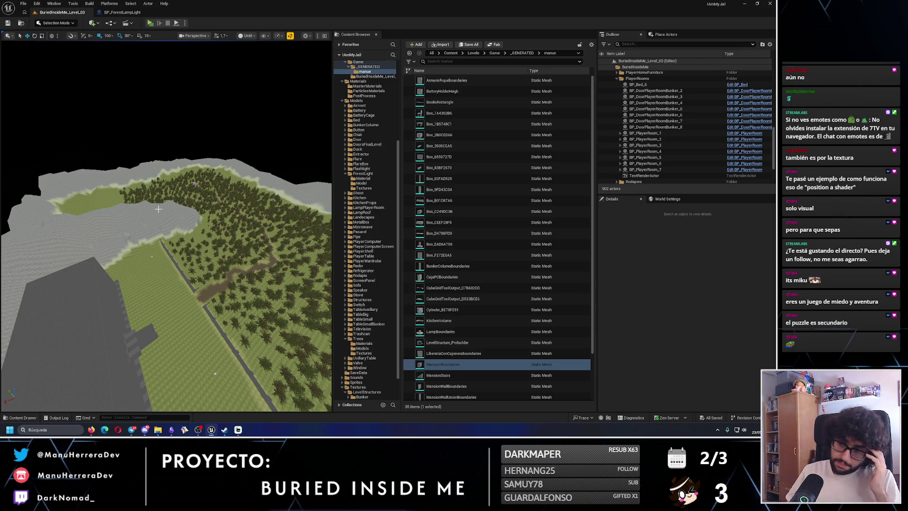
{"action": "left_click_drag", "start_coordinate": [217, 215], "coordinate": [217, 158]}
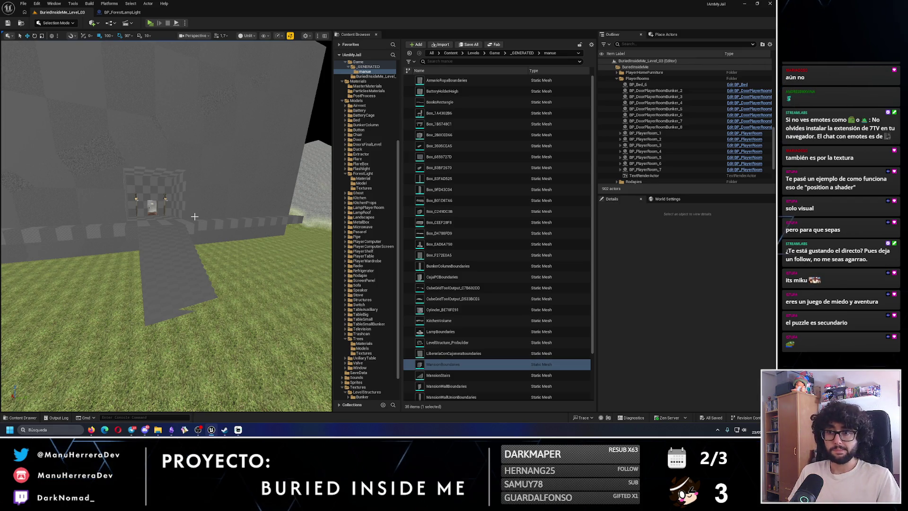
Step: Fly out to the field, select and frame the forest lamp arm and hanging lamp, and nudge them along X
{"action": "scroll", "coordinate": [174, 214], "scroll_direction": "up", "scroll_amount": 15}
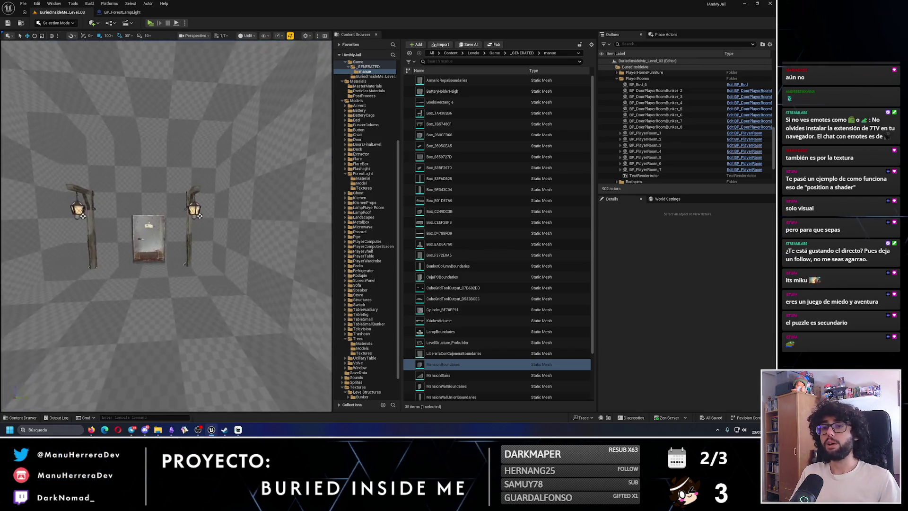
{"action": "left_click_drag", "start_coordinate": [241, 268], "coordinate": [174, 206]}
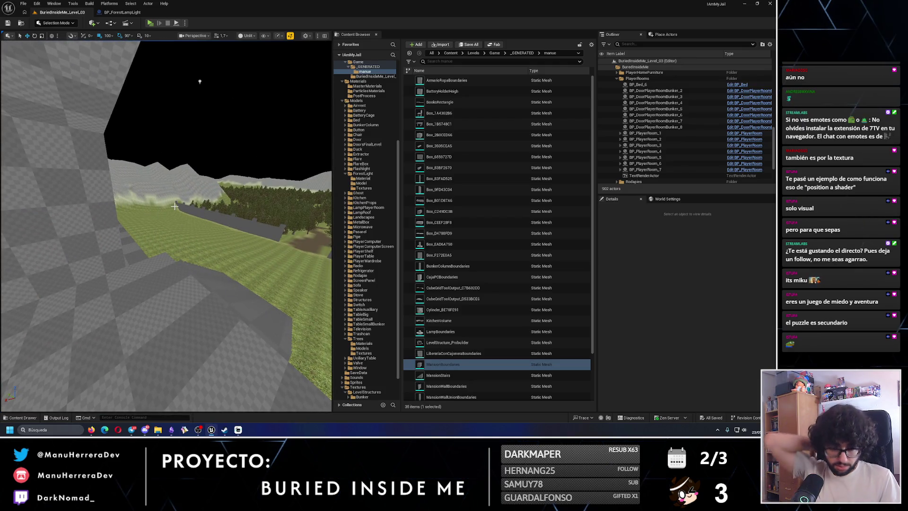
{"action": "left_click_drag", "start_coordinate": [89, 229], "coordinate": [101, 140]}
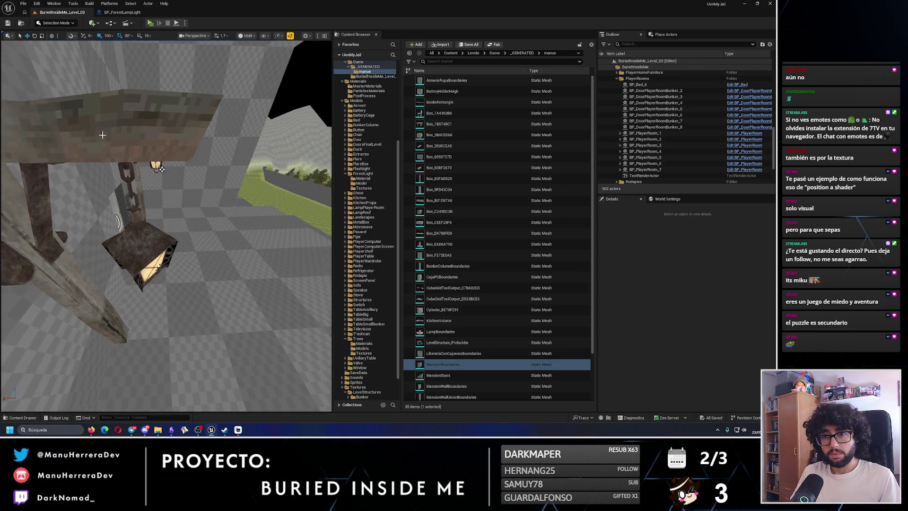
{"action": "left_click", "coordinate": [100, 140]}
{"action": "scroll", "coordinate": [146, 177], "scroll_direction": "down", "scroll_amount": 5}
{"action": "left_click", "coordinate": [148, 188], "text": "ctrl"}
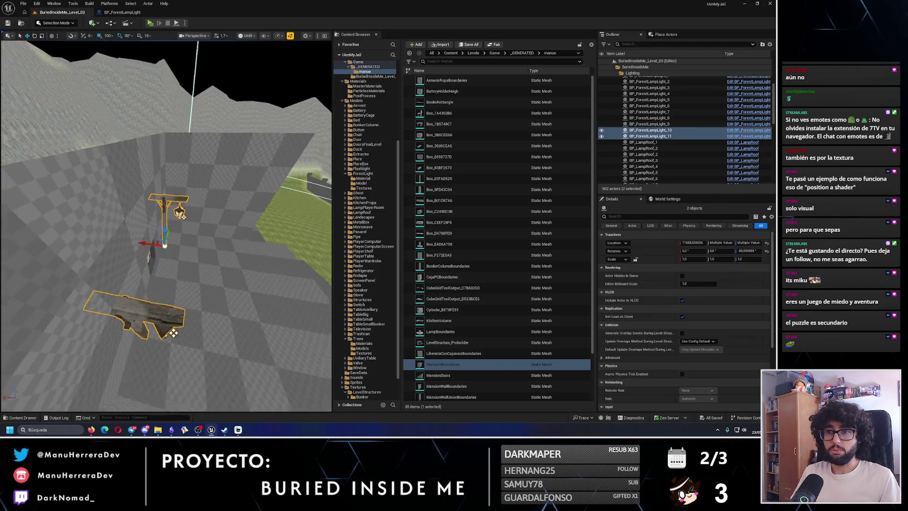
{"action": "key", "text": "f"}
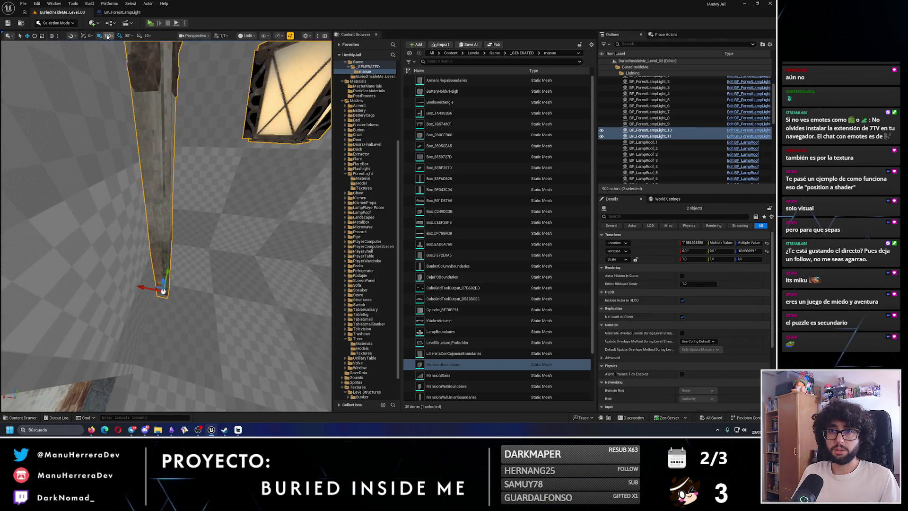
{"action": "mouse_move", "coordinate": [145, 283]}
{"action": "left_mouse_down"}
{"action": "mouse_move", "coordinate": [72, 58]}
{"action": "mouse_move", "coordinate": [85, 93]}
{"action": "mouse_move", "coordinate": [244, 94]}
{"action": "left_mouse_up"}
Step: Switch the viewport to Lit, pull back from the lamp-lit wall, and bring up BP_ForestLampLight
{"action": "key", "text": "alt+4"}
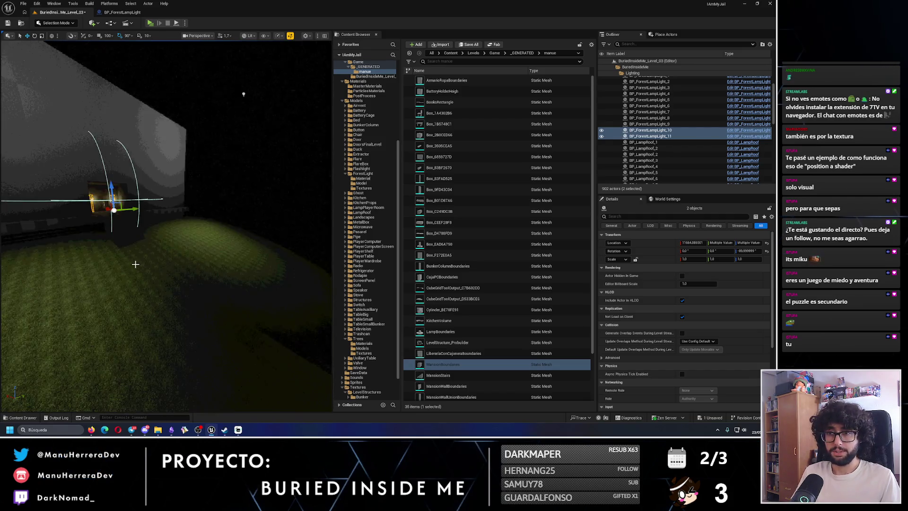
{"action": "mouse_move", "coordinate": [185, 162]}
{"action": "left_mouse_down"}
{"action": "mouse_move", "coordinate": [172, 169]}
{"action": "mouse_move", "coordinate": [214, 97]}
{"action": "left_mouse_up"}
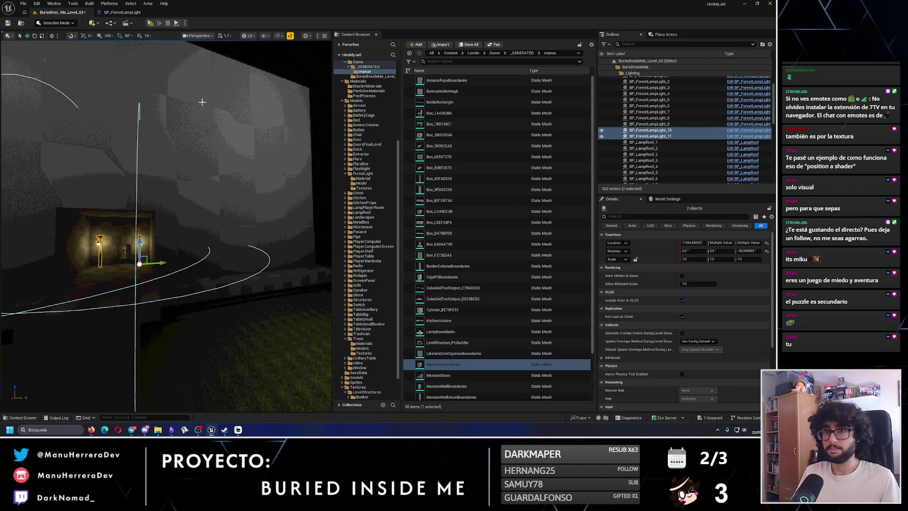
{"action": "left_click", "coordinate": [122, 12]}
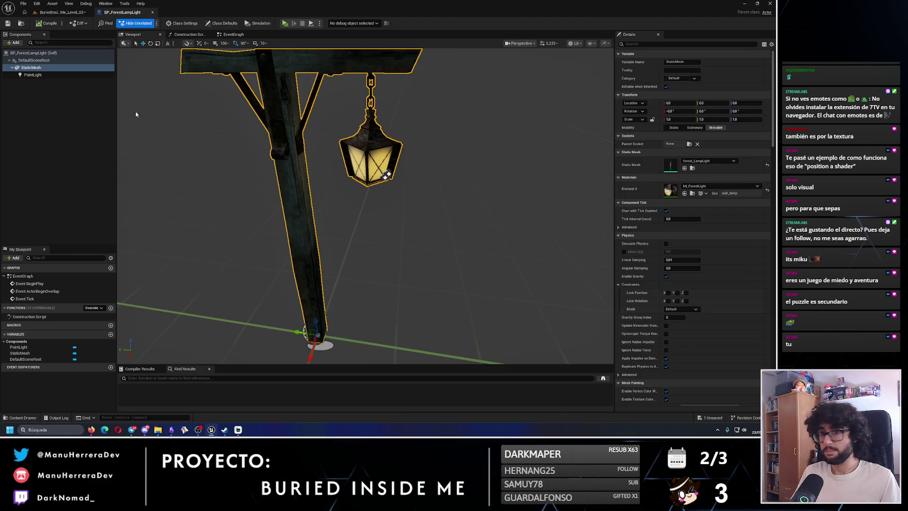
Step: Give PointLight a yellow light colour in its Details panel
{"action": "left_click", "coordinate": [32, 75]}
{"action": "left_click", "coordinate": [675, 173]}
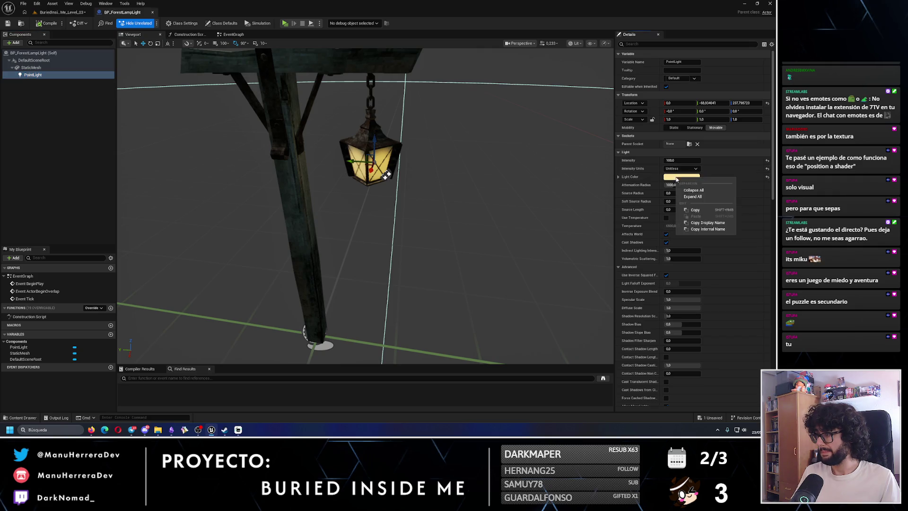
{"action": "left_click", "coordinate": [69, 14]}
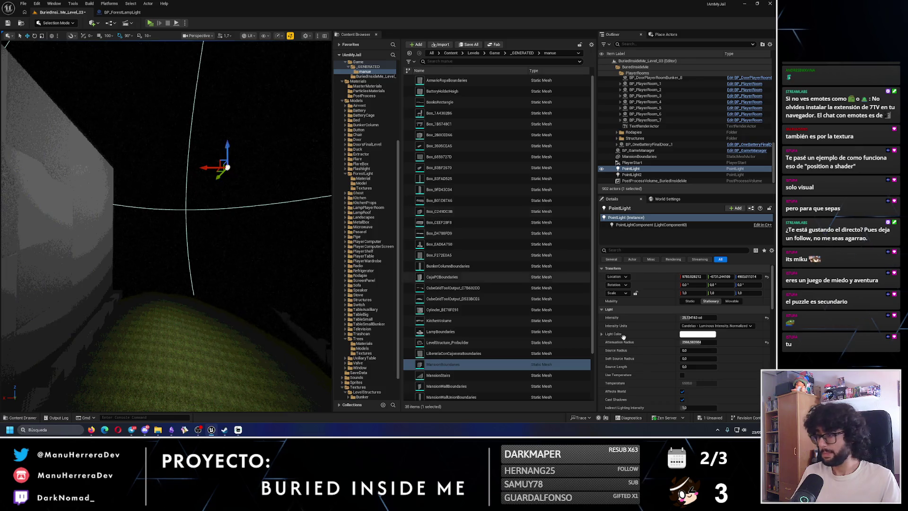
Step: Set PointLight2's light colour to yellow, save the level, and switch the viewport to Unlit
{"action": "left_click_drag", "start_coordinate": [177, 178], "coordinate": [178, 179]}
{"action": "left_click", "coordinate": [160, 181]}
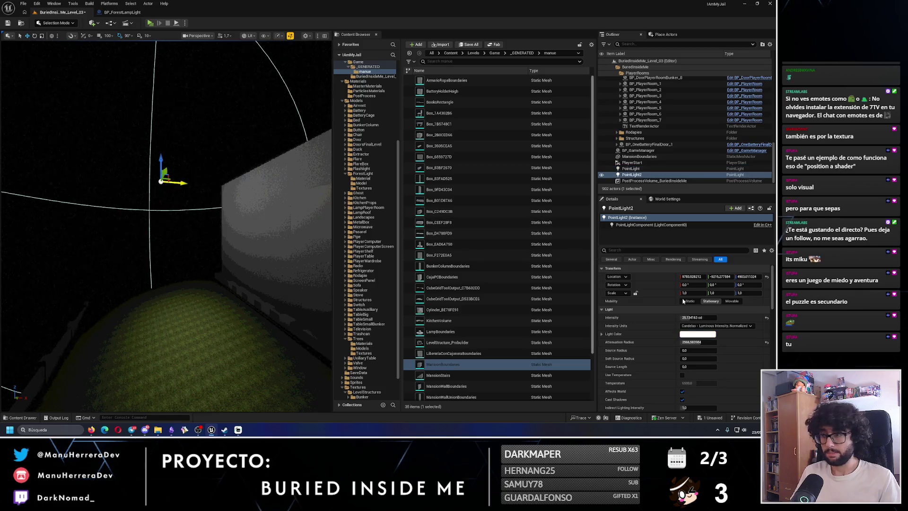
{"action": "left_click", "coordinate": [638, 333], "text": "shift"}
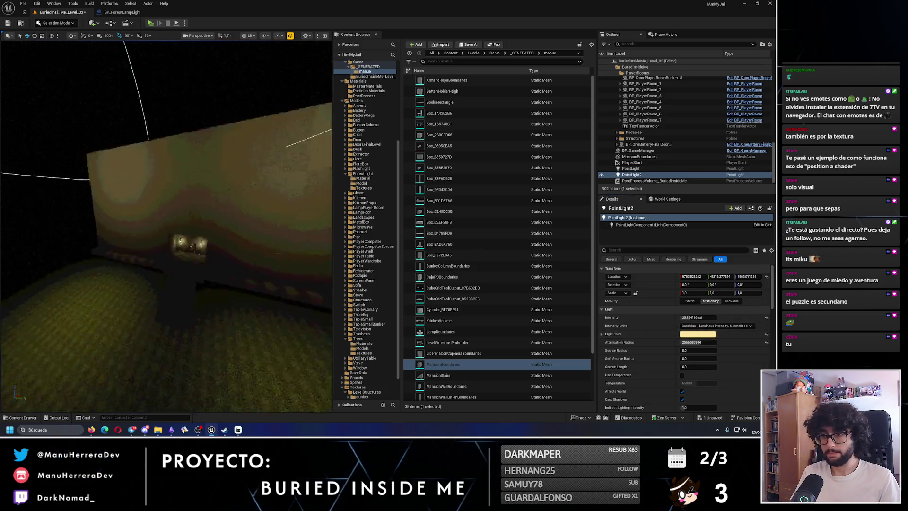
{"action": "left_click", "coordinate": [20, 24]}
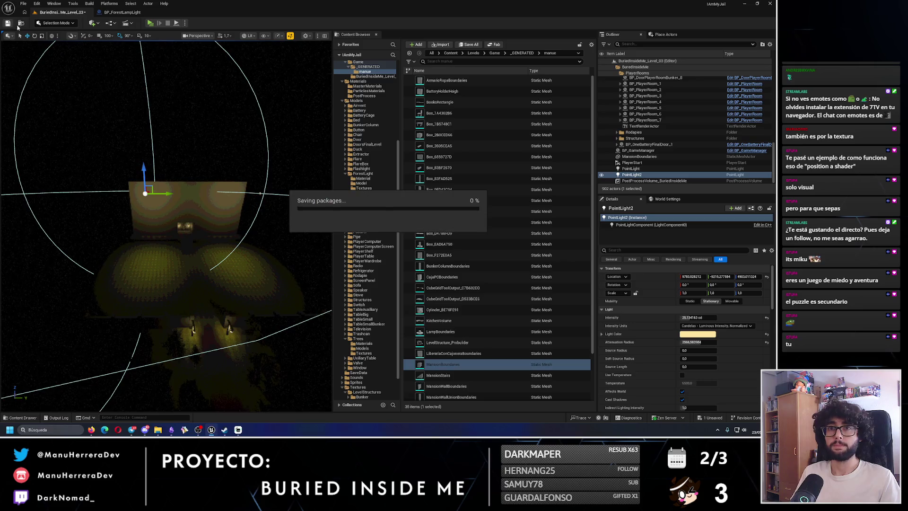
{"action": "key", "text": "alt+3"}
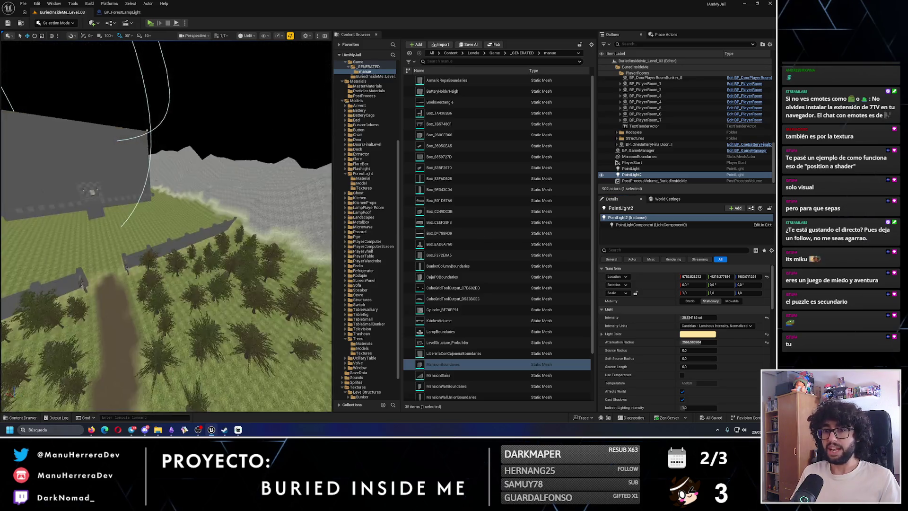
Step: Fly over the unlit forest down to the path and back up to an aerial view
{"action": "left_click_drag", "start_coordinate": [160, 255], "coordinate": [160, 244]}
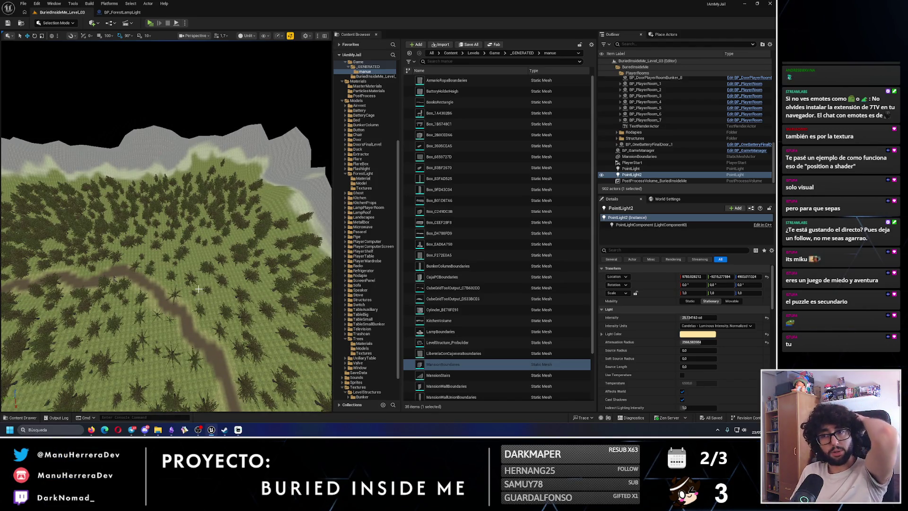
{"action": "left_click_drag", "start_coordinate": [160, 244], "coordinate": [160, 221]}
{"action": "mouse_move", "coordinate": [131, 265]}
{"action": "left_mouse_down"}
{"action": "mouse_move", "coordinate": [131, 276]}
{"action": "mouse_move", "coordinate": [138, 248]}
{"action": "mouse_move", "coordinate": [139, 268]}
{"action": "left_mouse_up"}
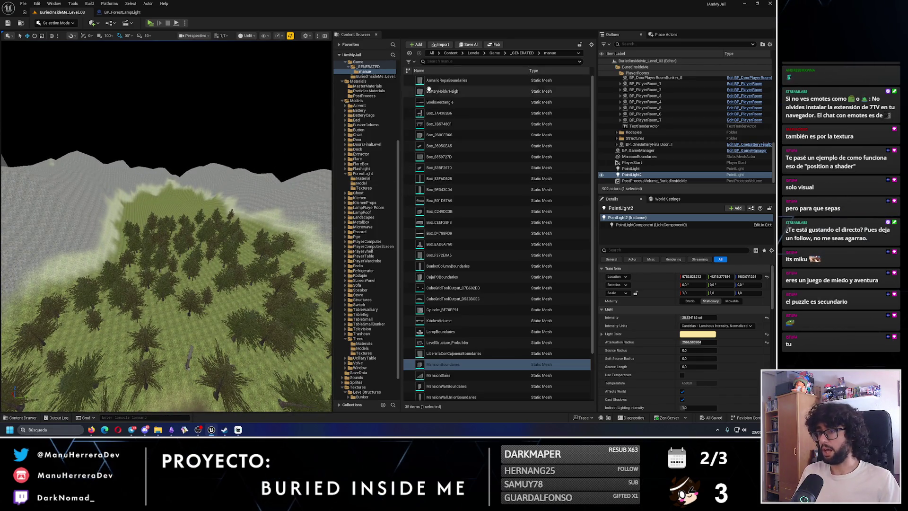
Step: Browse Content > Levels > Game and the manue meshes folder, then return to the top-level Content folder
{"action": "scroll", "coordinate": [357, 75], "scroll_direction": "up", "scroll_amount": 2}
{"action": "scroll", "coordinate": [357, 75], "scroll_direction": "up", "scroll_amount": 5}
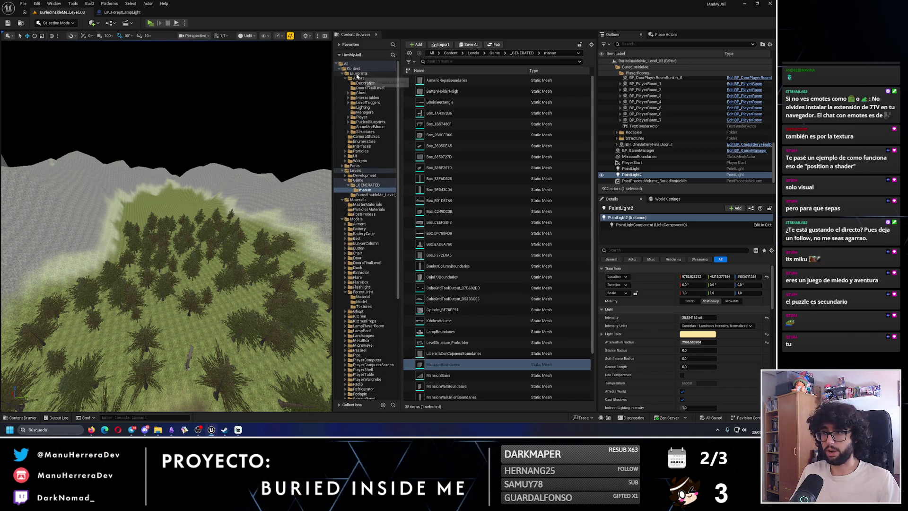
{"action": "left_click", "coordinate": [340, 69]}
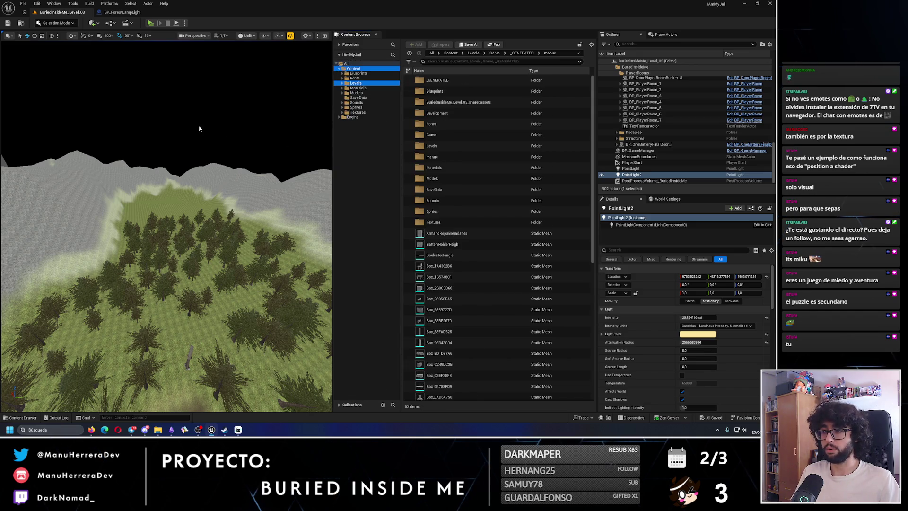
{"action": "scroll", "coordinate": [438, 212], "scroll_direction": "down", "scroll_amount": 2}
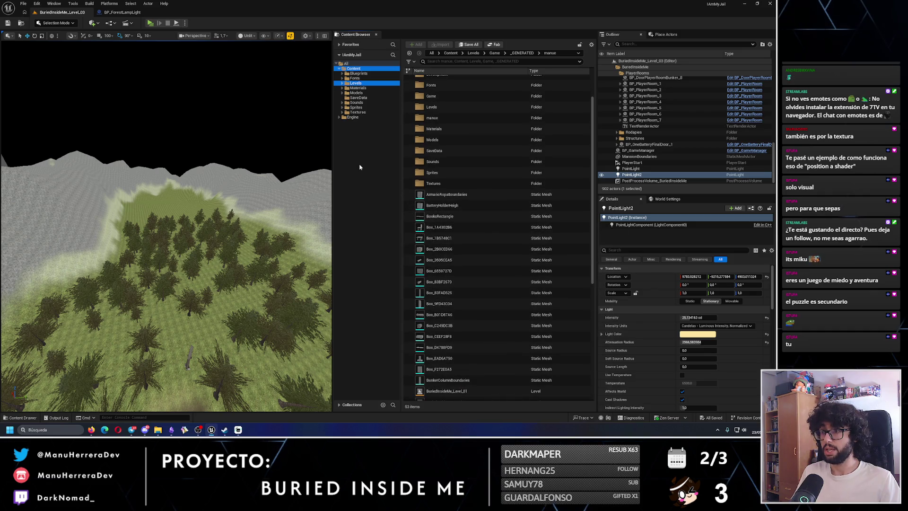
{"action": "left_click", "coordinate": [363, 70]}
{"action": "left_click", "coordinate": [356, 83]}
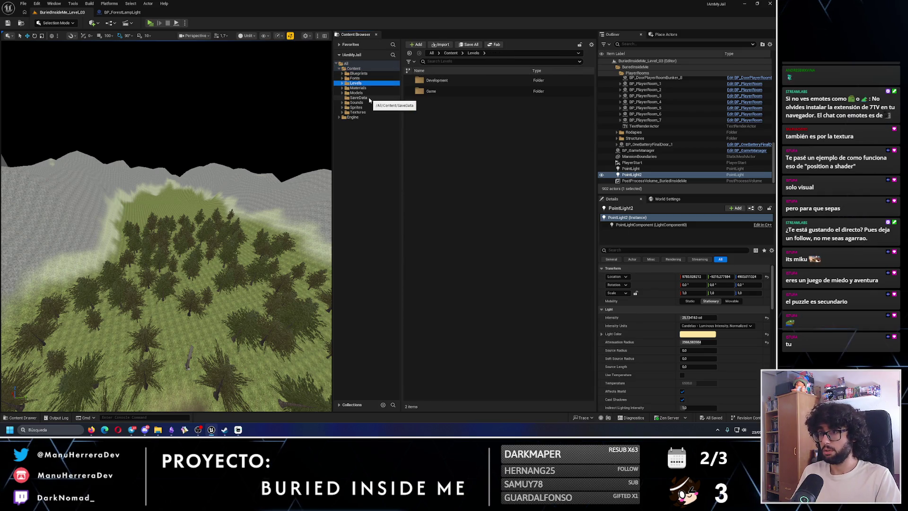
{"action": "double_click", "coordinate": [447, 91]}
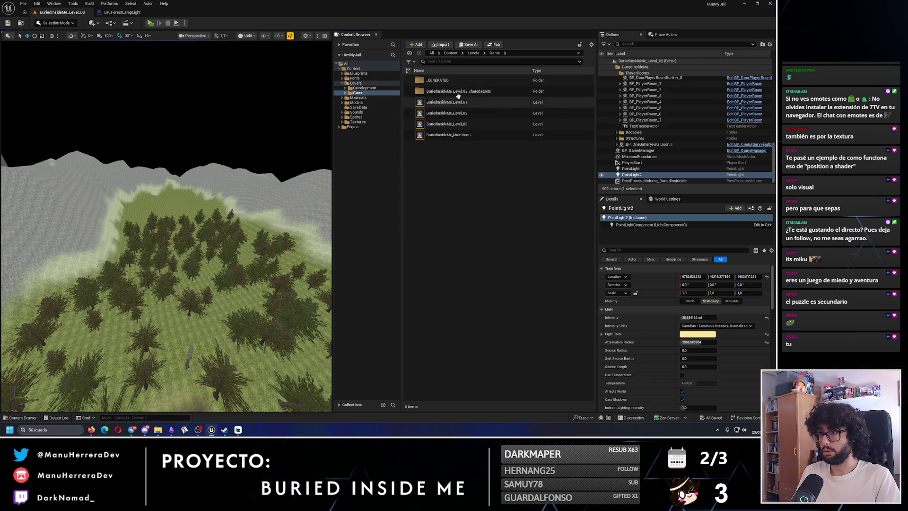
{"action": "double_click", "coordinate": [457, 92]}
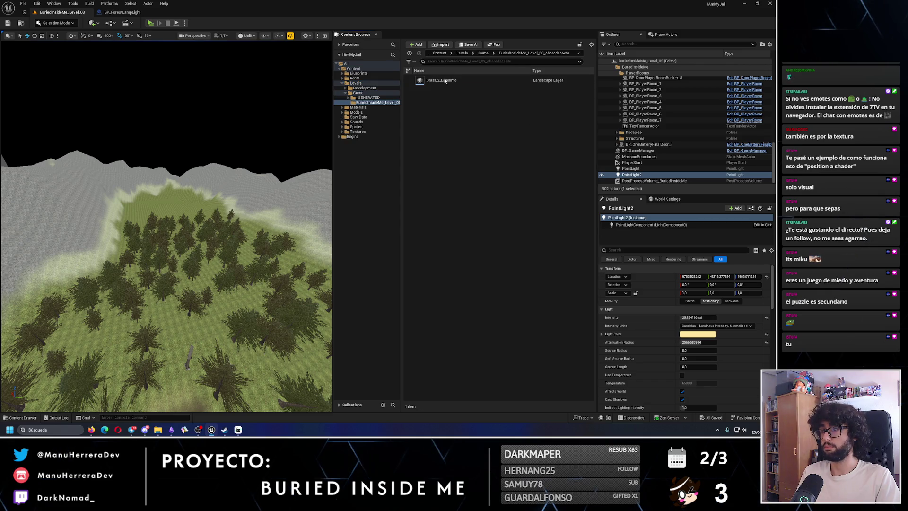
{"action": "left_click", "coordinate": [369, 97]}
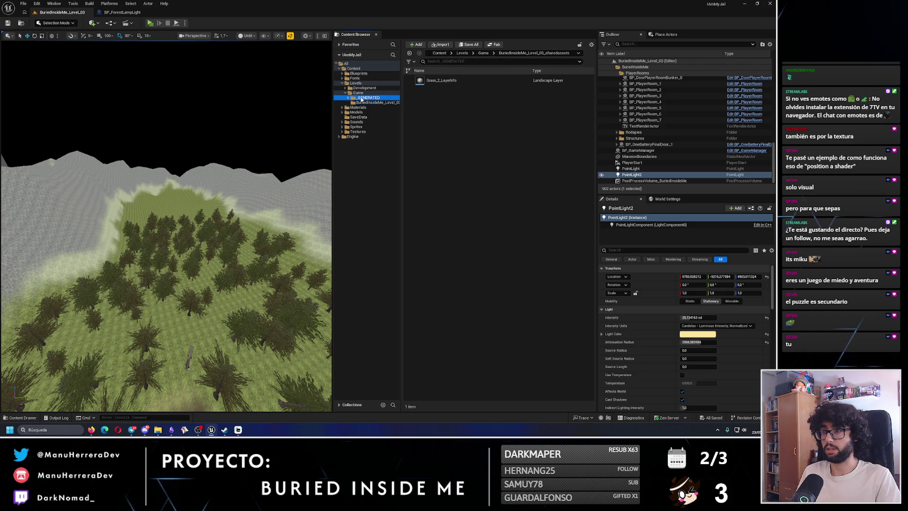
{"action": "double_click", "coordinate": [432, 80]}
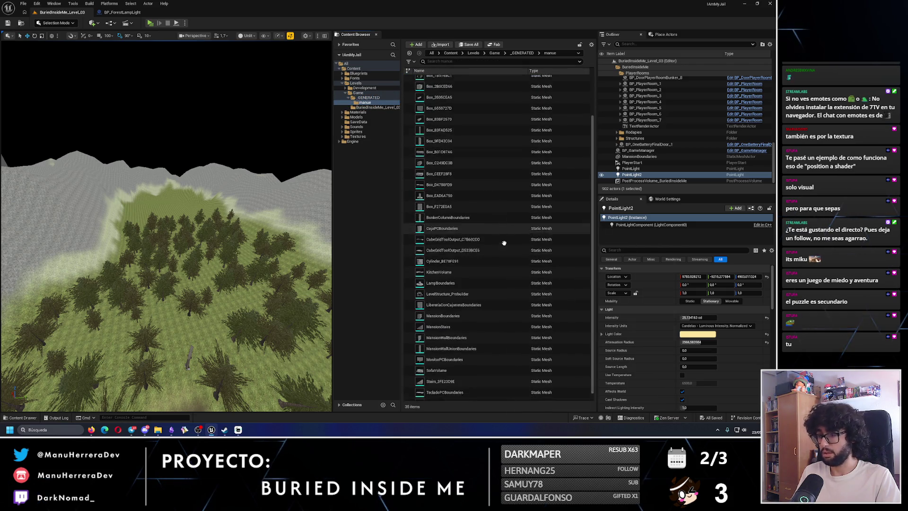
{"action": "left_click", "coordinate": [347, 69]}
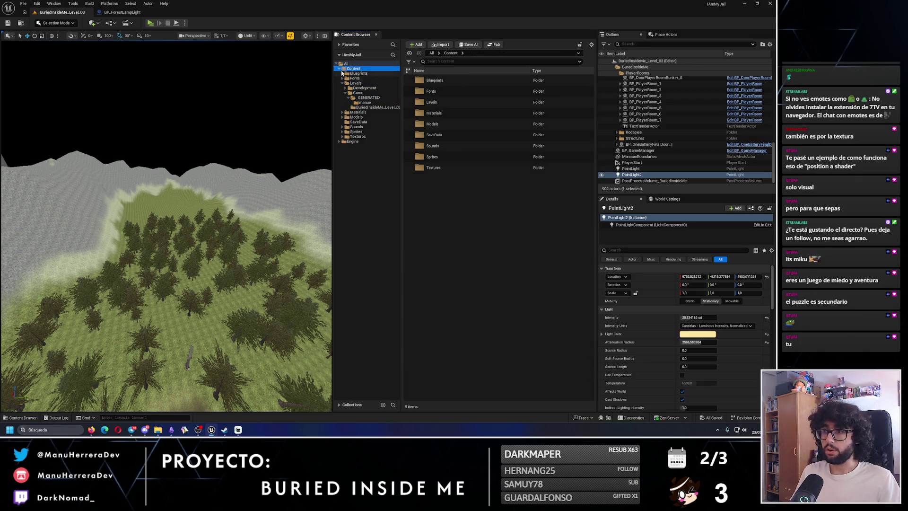
{"action": "key", "text": "Escape"}
{"action": "mouse_move", "coordinate": [210, 166]}
{"action": "left_mouse_down"}
{"action": "mouse_move", "coordinate": [182, 205]}
{"action": "mouse_move", "coordinate": [170, 205]}
{"action": "mouse_move", "coordinate": [171, 177]}
{"action": "mouse_move", "coordinate": [160, 183]}
{"action": "mouse_move", "coordinate": [171, 213]}
{"action": "mouse_move", "coordinate": [164, 235]}
{"action": "left_mouse_up"}
Step: Start Play-in-Editor and walk up the lit stairs to the metal door and back
{"action": "key", "text": "alt+p"}
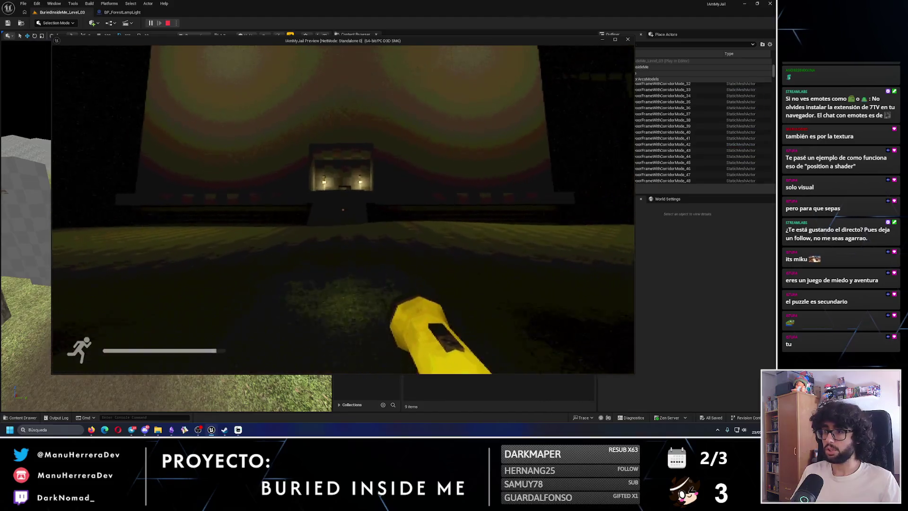
{"action": "key", "text": "shift+w"}
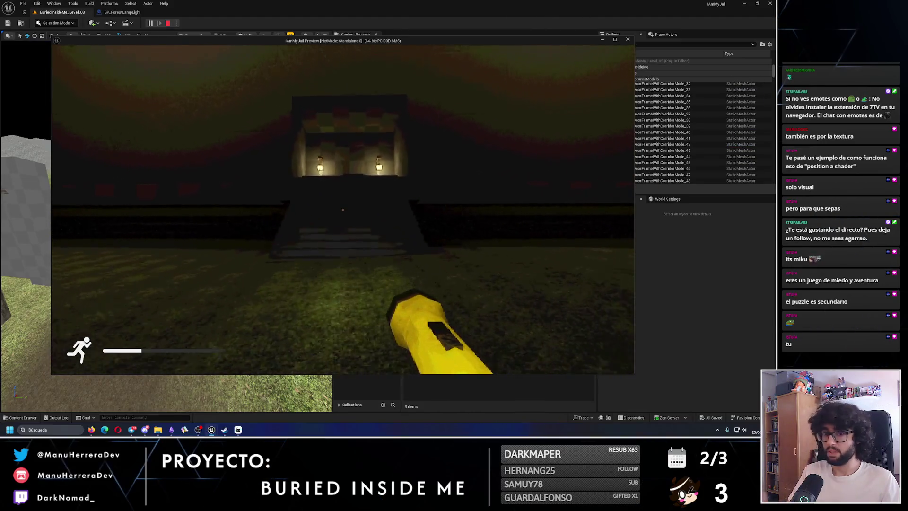
{"action": "key", "text": "w"}
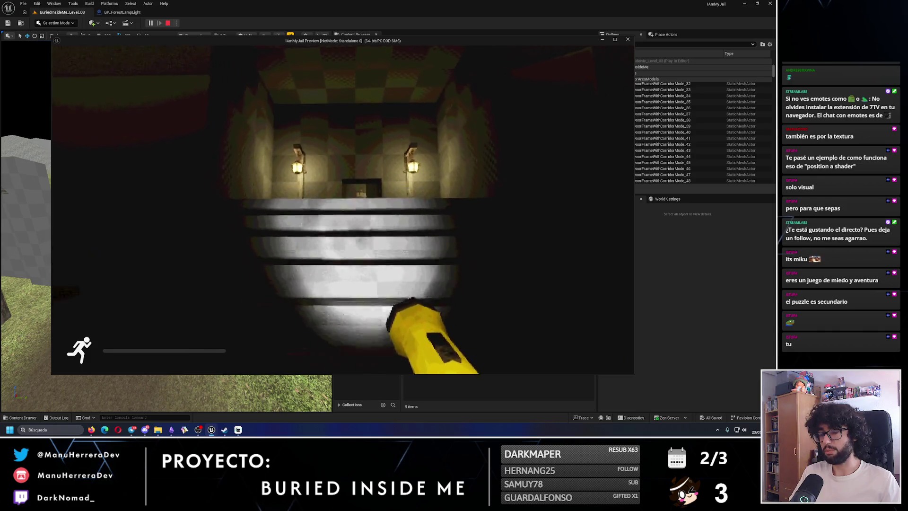
{"action": "key", "text": "w"}
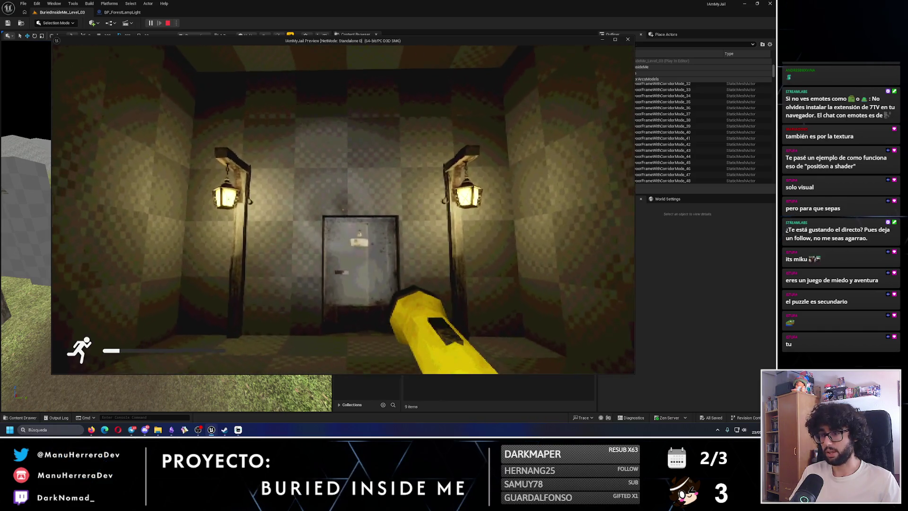
{"action": "key", "text": "s"}
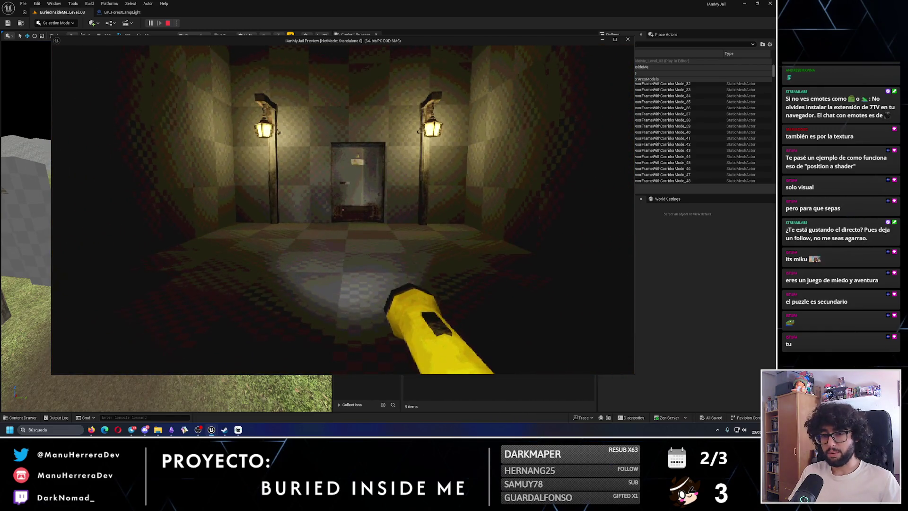
{"action": "key", "text": "w"}
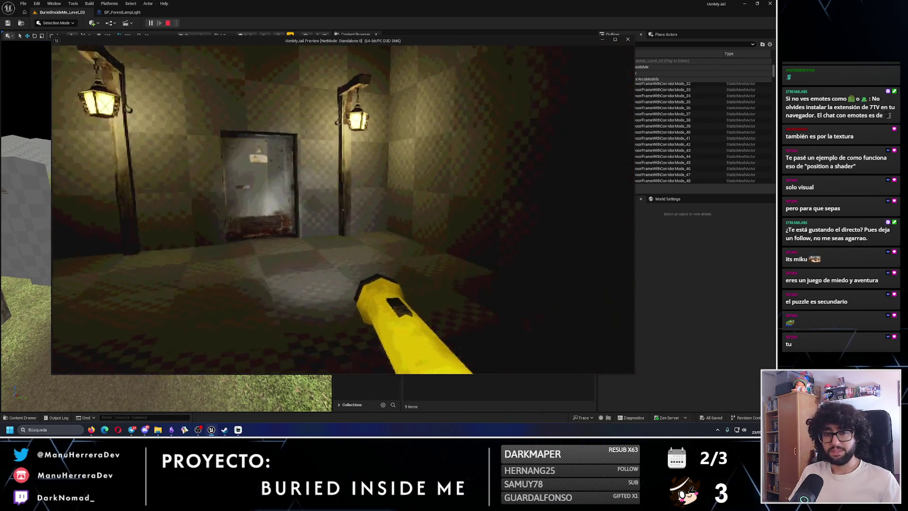
Step: Walk and sprint through the gate, across the dark forest past the lamps, toward the lit house
{"action": "key", "text": "shift+w"}
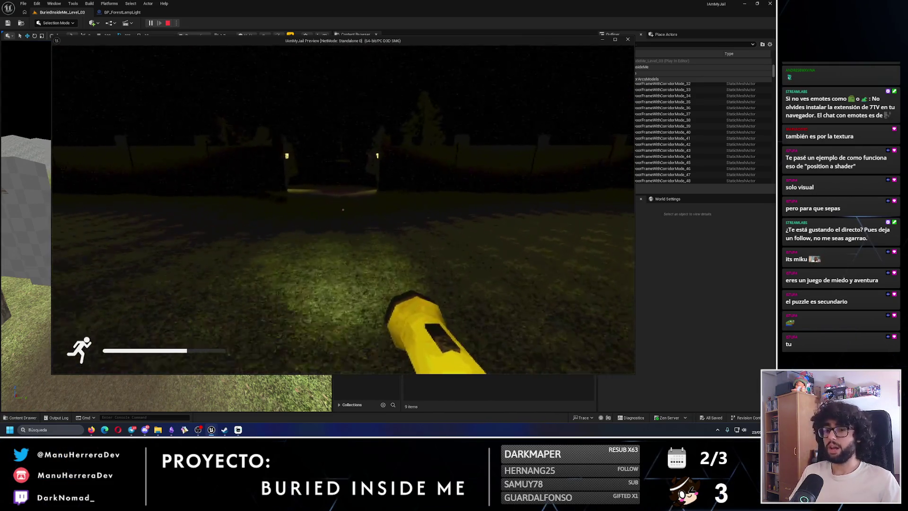
{"action": "key", "text": "shift+w"}
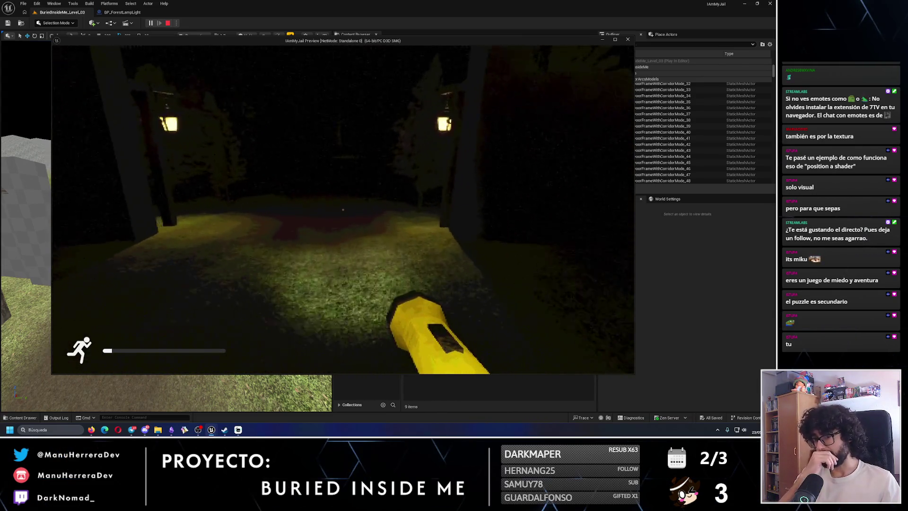
{"action": "key", "text": "w"}
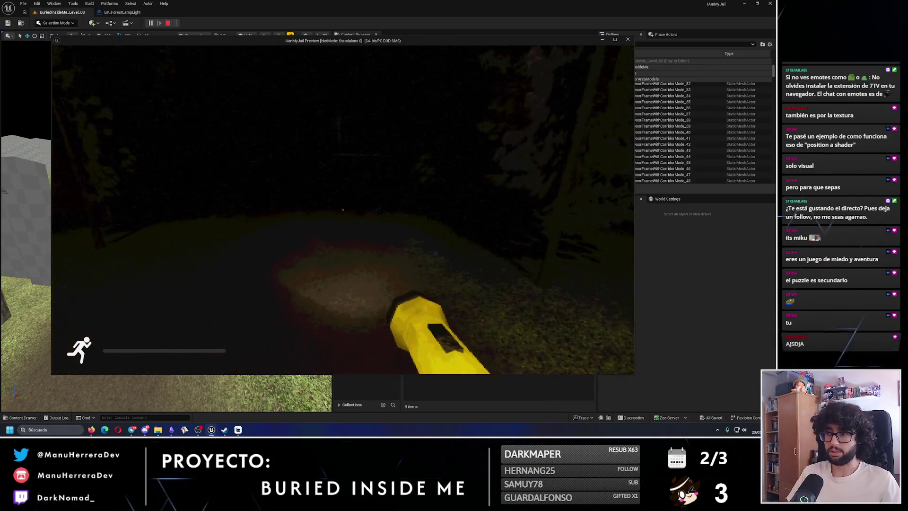
{"action": "key", "text": "w"}
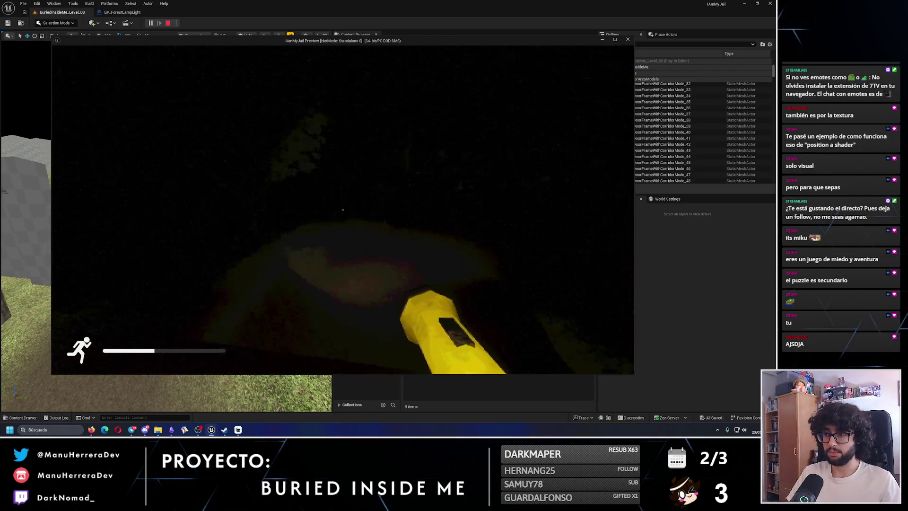
{"action": "key", "text": "w"}
{"action": "key", "text": "shift+w"}
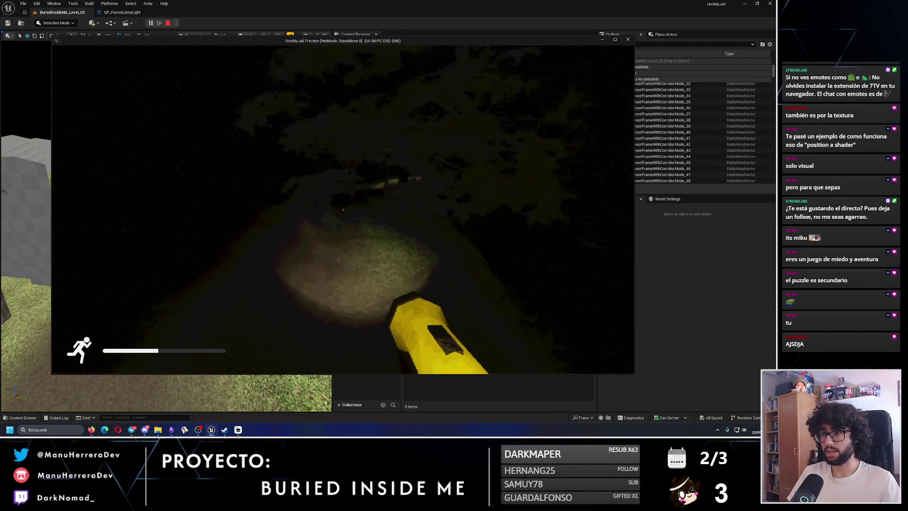
{"action": "key", "text": "shift+w"}
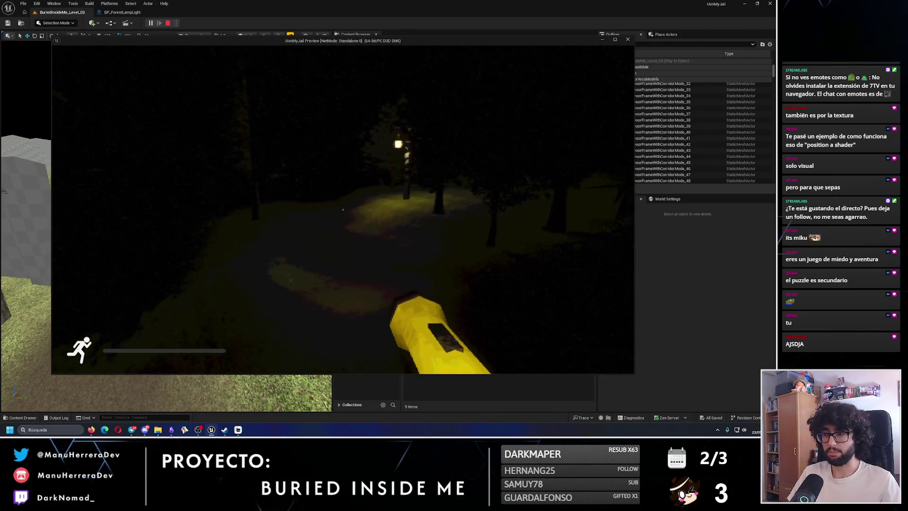
{"action": "key", "text": "w"}
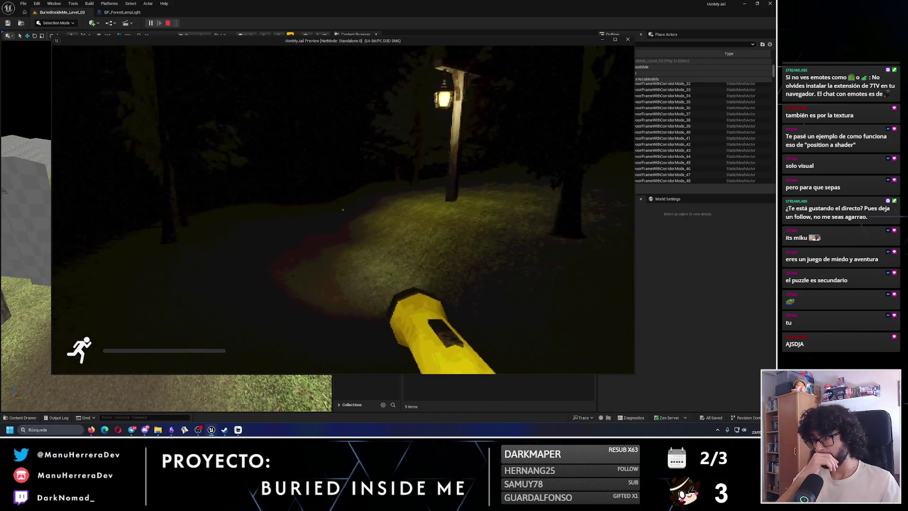
{"action": "key", "text": "w"}
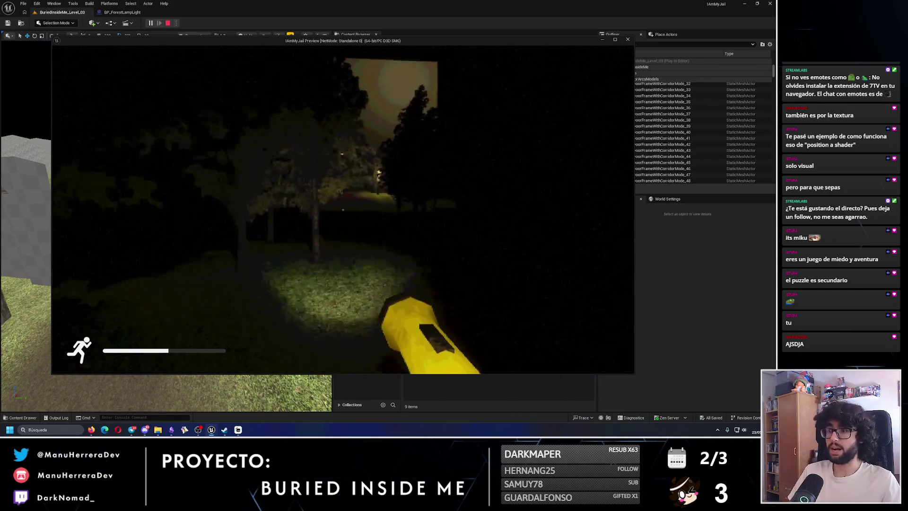
{"action": "key", "text": "shift+w"}
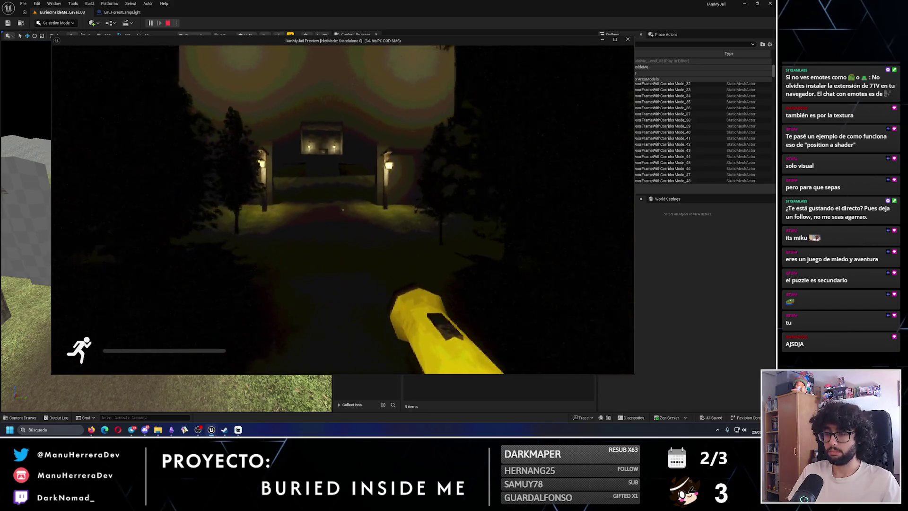
{"action": "key", "text": "w"}
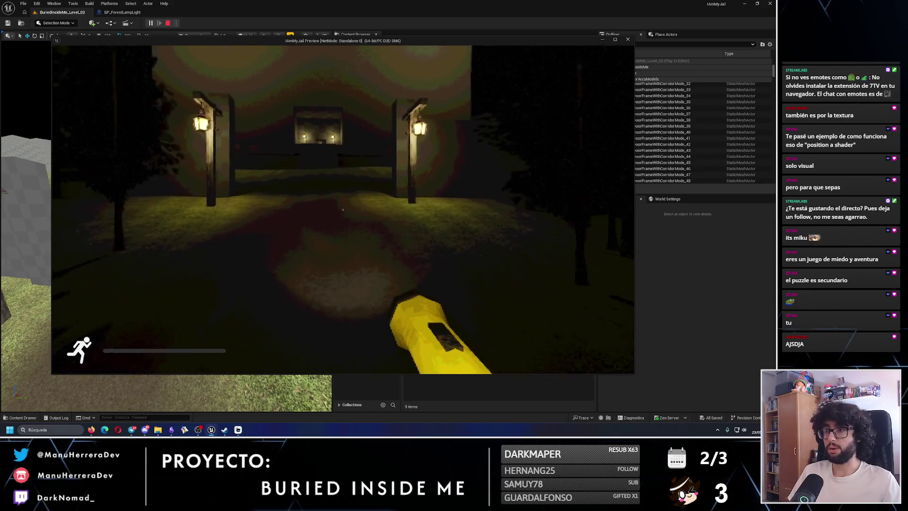
{"action": "key", "text": "w"}
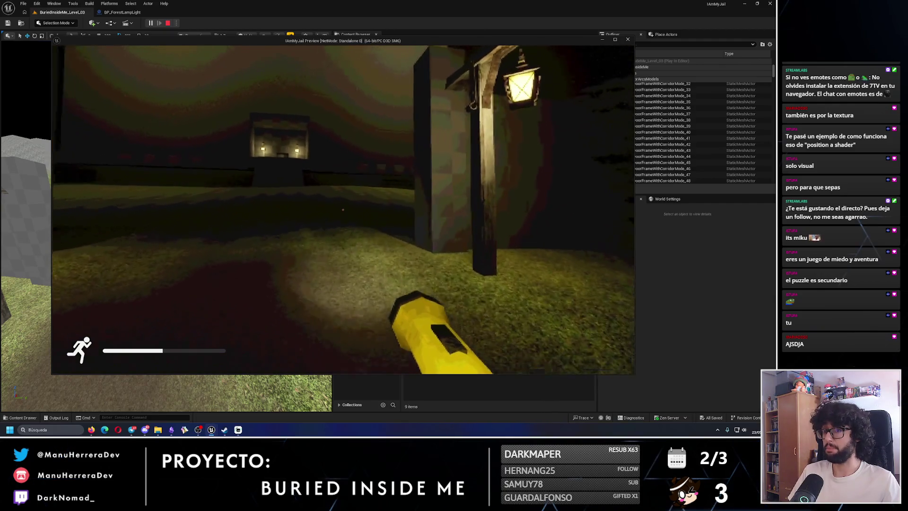
Step: Return from the grass, climb the house stairs, open the door into the bedroom, and stop the playtest
{"action": "key", "text": "shift+w"}
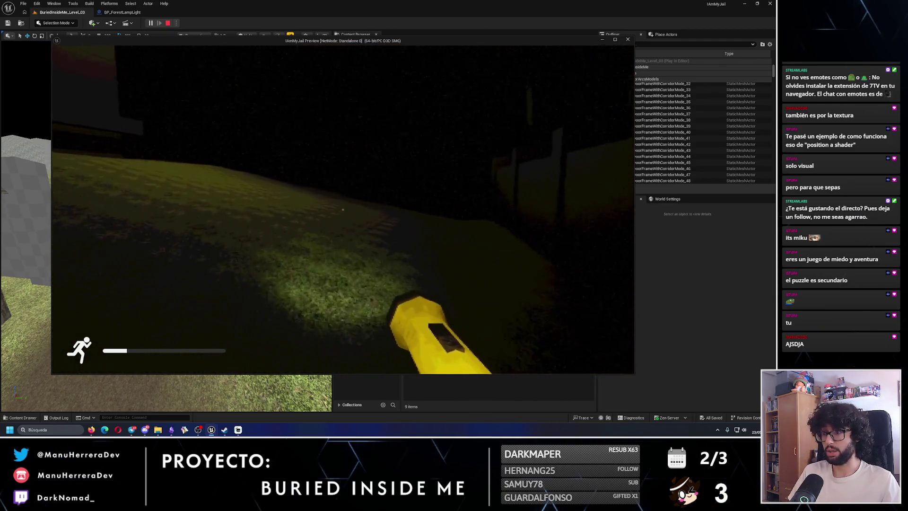
{"action": "key", "text": "w"}
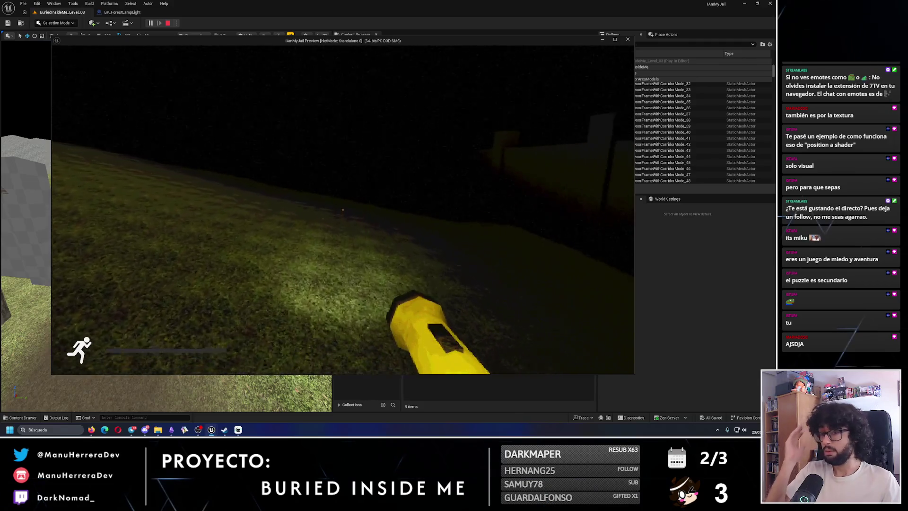
{"action": "mouse_move", "coordinate": [343, 209]}
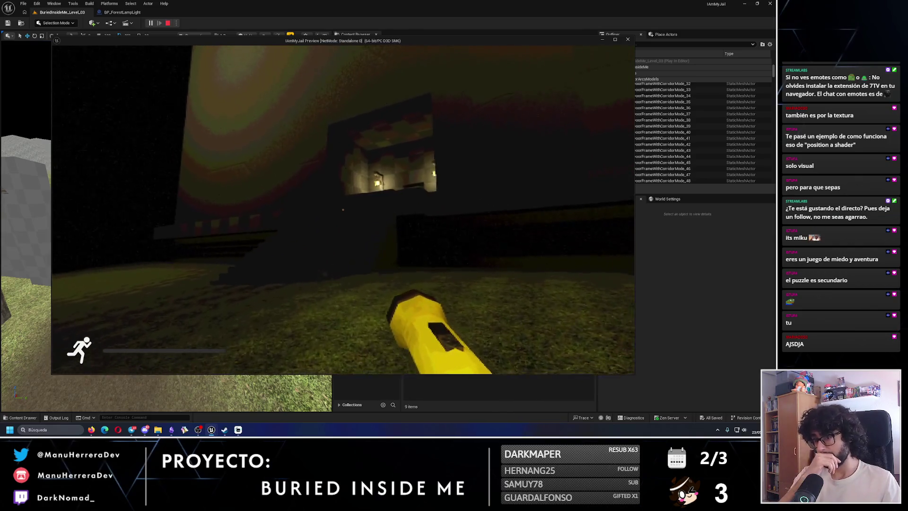
{"action": "key", "text": "w"}
{"action": "key", "text": "w"}
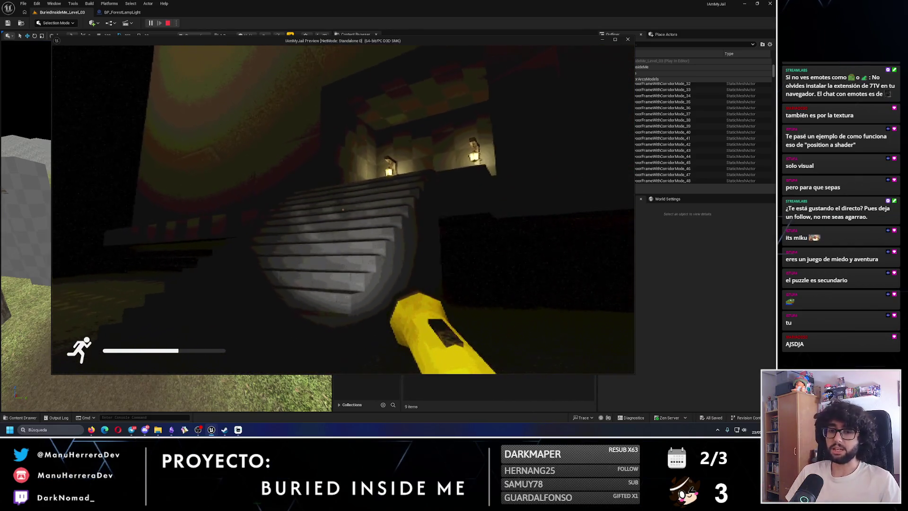
{"action": "key", "text": "w"}
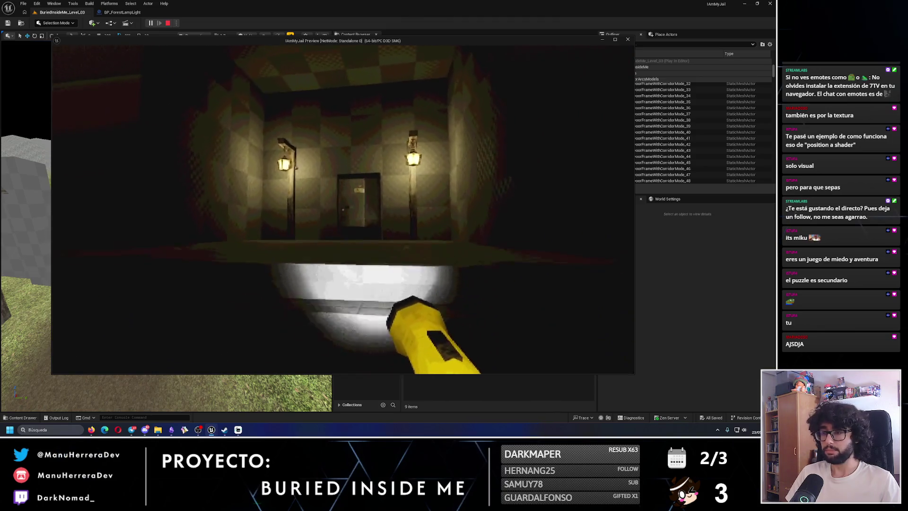
{"action": "key", "text": "w"}
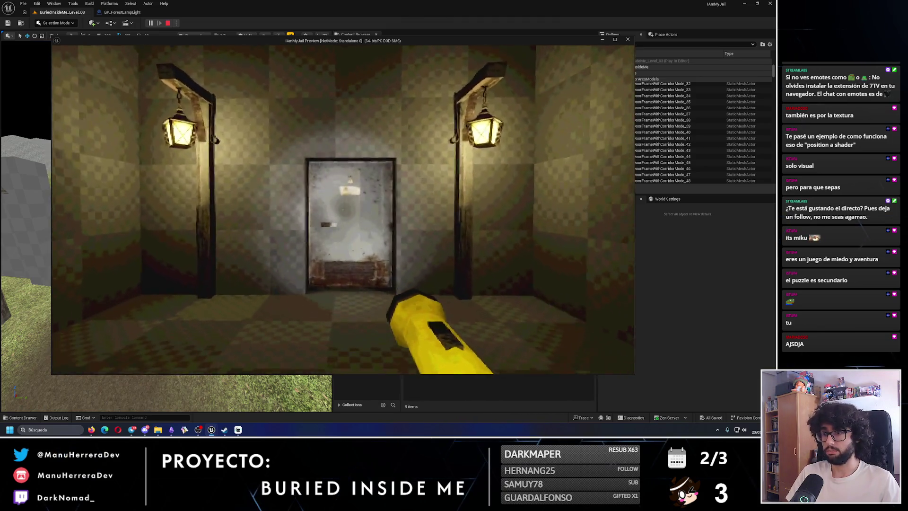
{"action": "key", "text": "e"}
{"action": "key", "text": "w"}
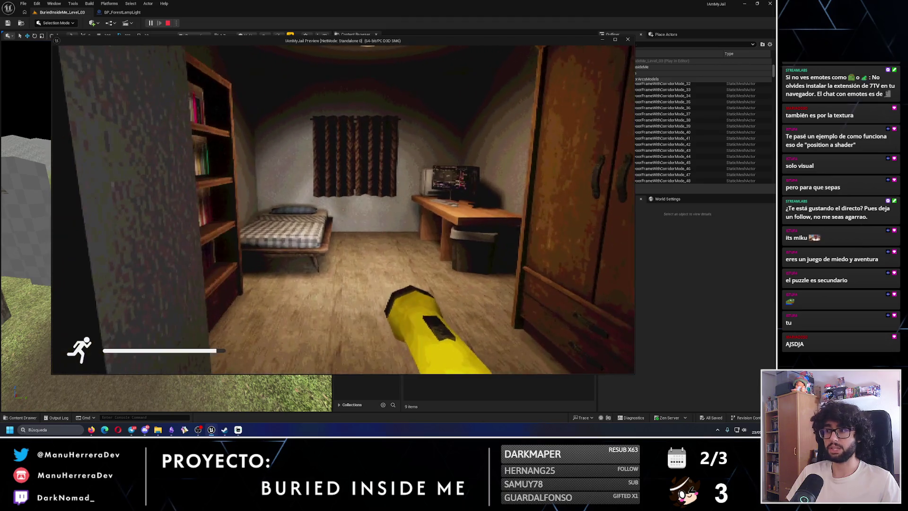
{"action": "key", "text": "w"}
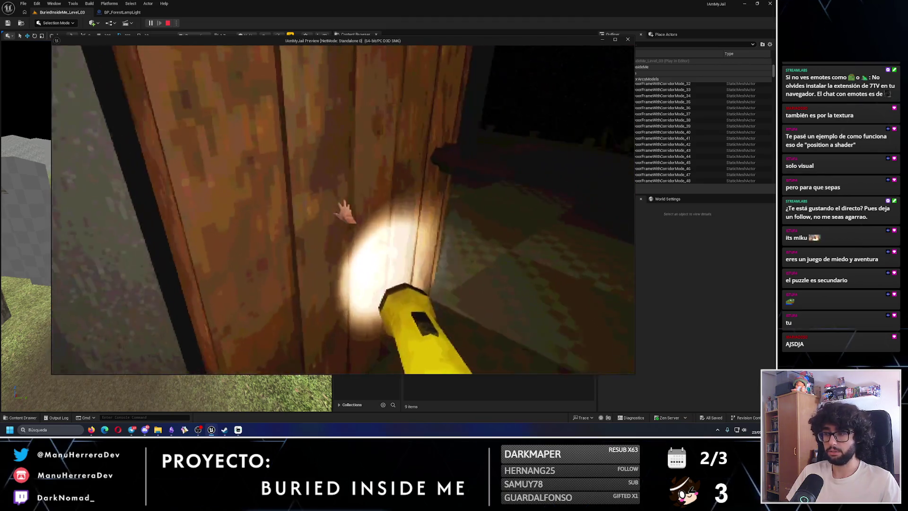
{"action": "key", "text": "Escape"}
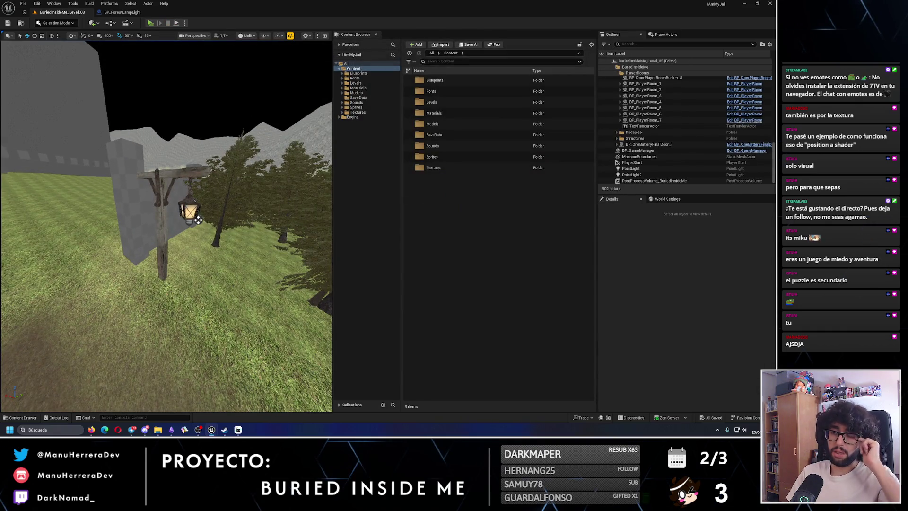
{"action": "scroll", "coordinate": [198, 220], "scroll_direction": "down", "scroll_amount": 10}
{"action": "scroll", "coordinate": [166, 281], "scroll_direction": "down", "scroll_amount": 10}
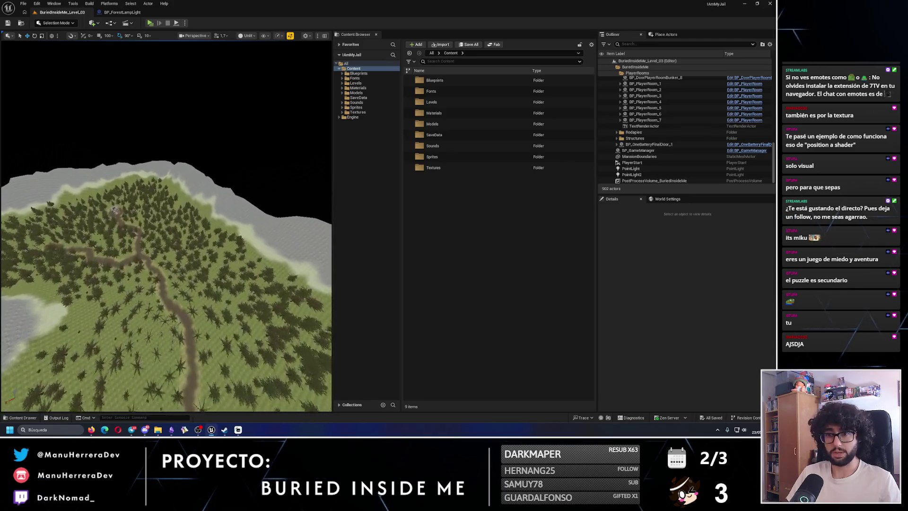
{"action": "scroll", "coordinate": [166, 226], "scroll_direction": "up", "scroll_amount": 10}
{"action": "mouse_move", "coordinate": [166, 226]}
{"action": "left_mouse_down"}
{"action": "mouse_move", "coordinate": [166, 163]}
{"action": "mouse_move", "coordinate": [128, 163]}
{"action": "left_mouse_up"}
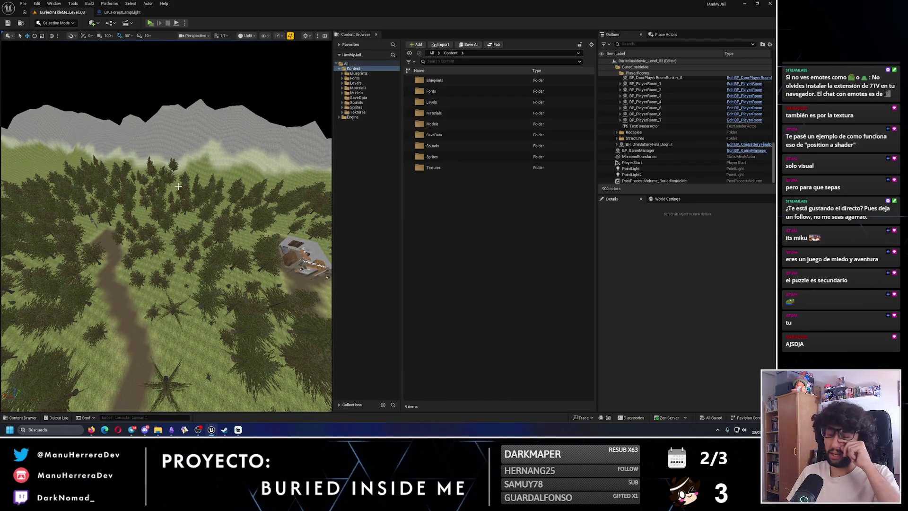
{"action": "mouse_move", "coordinate": [172, 199]}
{"action": "left_mouse_down"}
{"action": "mouse_move", "coordinate": [174, 144]}
{"action": "mouse_move", "coordinate": [162, 192]}
{"action": "left_mouse_up"}
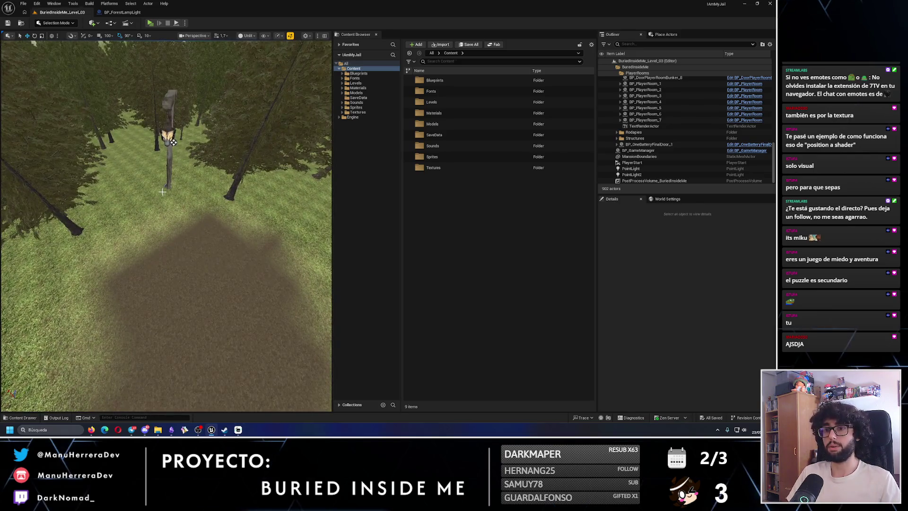
{"action": "left_click_drag", "start_coordinate": [166, 123], "coordinate": [177, 138]}
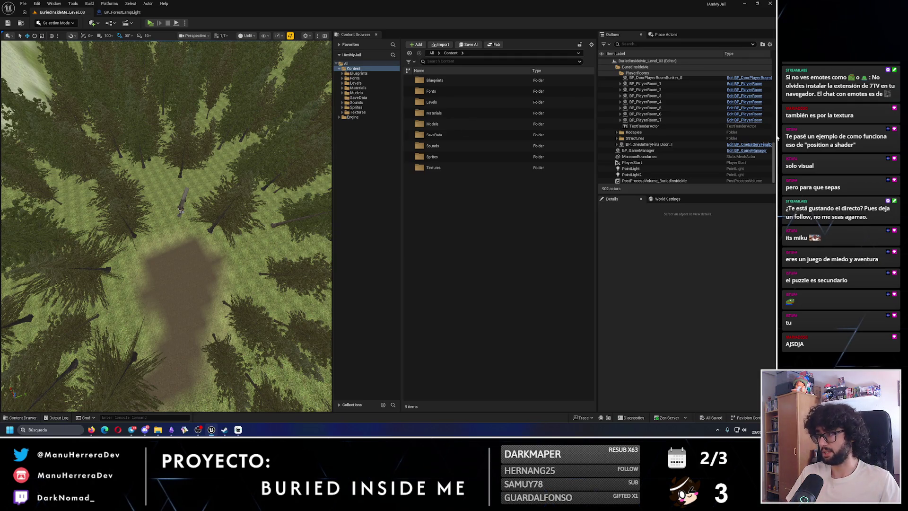
{"action": "scroll", "coordinate": [685, 123], "scroll_direction": "up", "scroll_amount": 5}
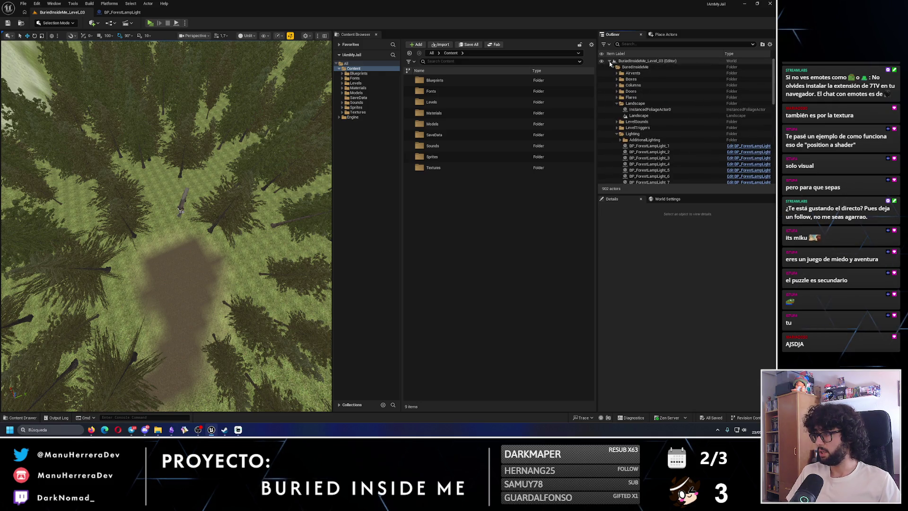
Step: Move the MansionBoundaries actor into the Placeholders folder via Move To, searching 'placeho'
{"action": "left_click", "coordinate": [610, 64]}
{"action": "left_click", "coordinate": [638, 79]}
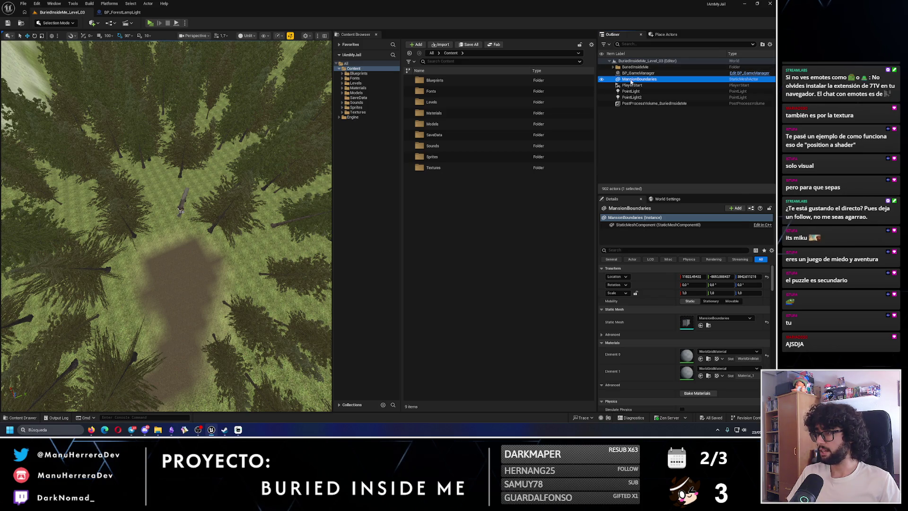
{"action": "right_click", "coordinate": [633, 79]}
{"action": "mouse_move", "coordinate": [652, 277]}
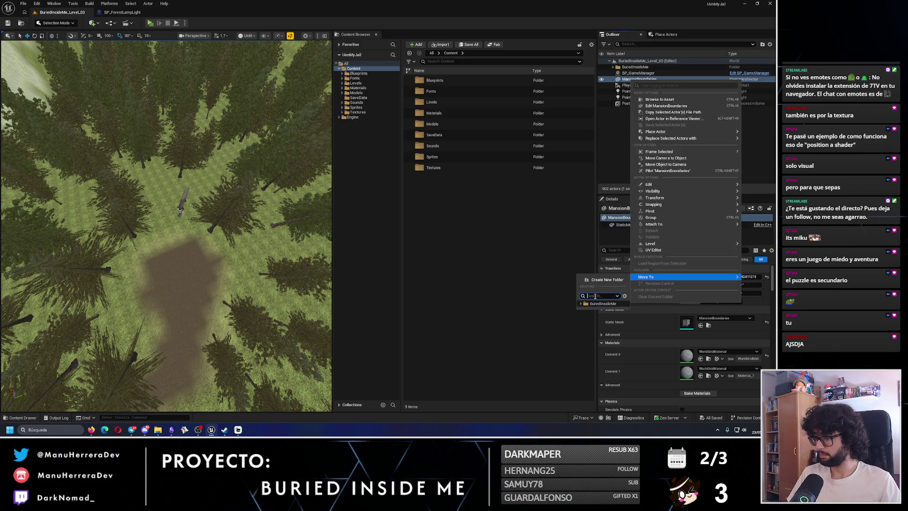
{"action": "type", "text": "placeho"}
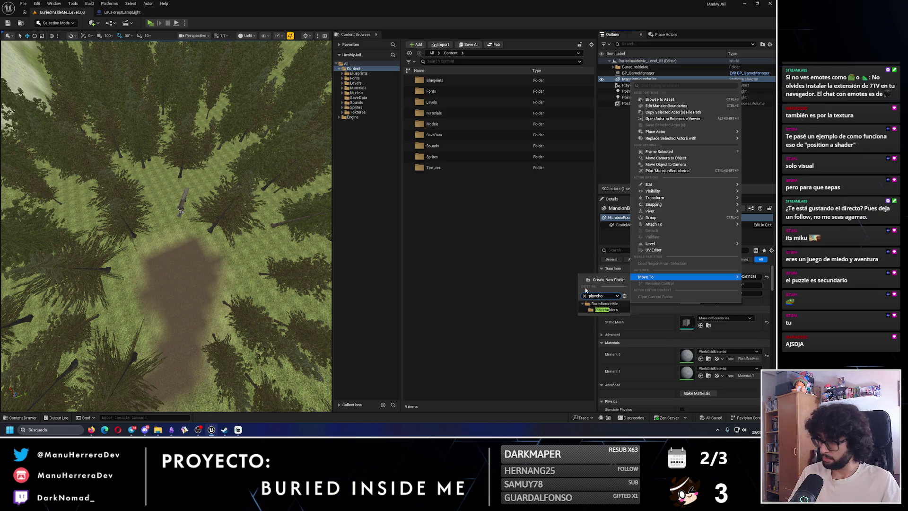
{"action": "left_click", "coordinate": [600, 310]}
Step: Turn the view so the path runs horizontally and start a new playtest
{"action": "scroll", "coordinate": [265, 232], "scroll_direction": "down", "scroll_amount": 10}
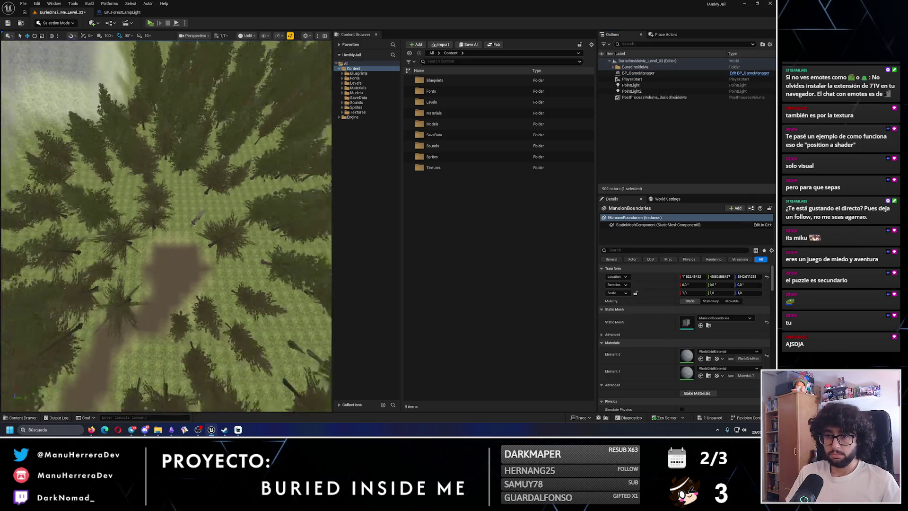
{"action": "scroll", "coordinate": [188, 250], "scroll_direction": "up", "scroll_amount": 2}
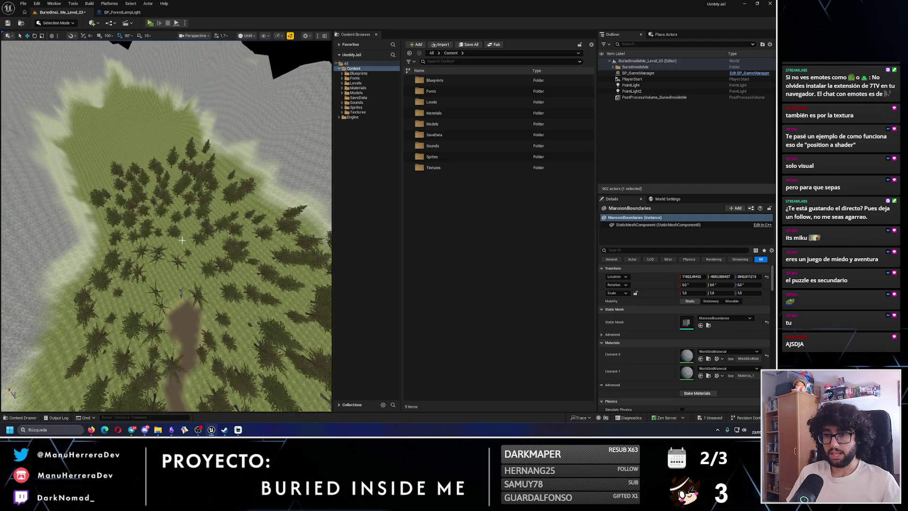
{"action": "mouse_move", "coordinate": [164, 162]}
{"action": "left_mouse_down"}
{"action": "mouse_move", "coordinate": [101, 212]}
{"action": "mouse_move", "coordinate": [146, 228]}
{"action": "left_mouse_up"}
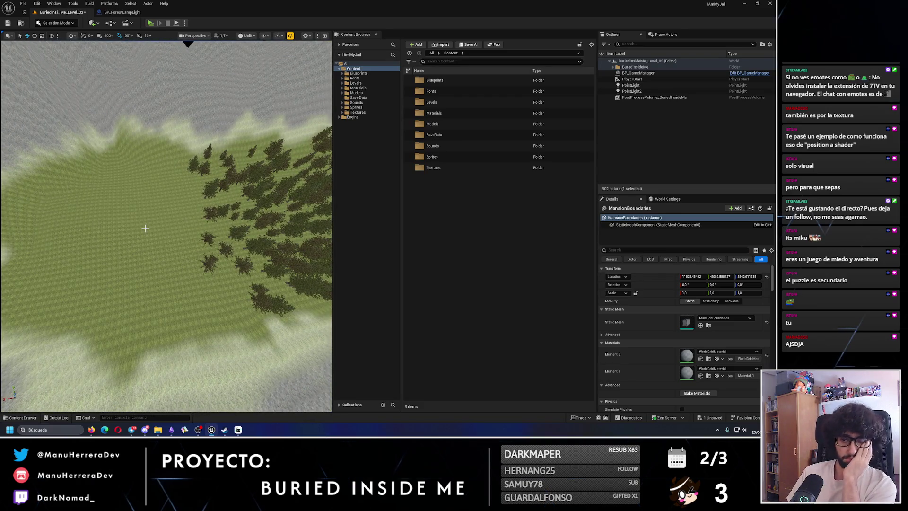
{"action": "scroll", "coordinate": [145, 229], "scroll_direction": "down", "scroll_amount": 8}
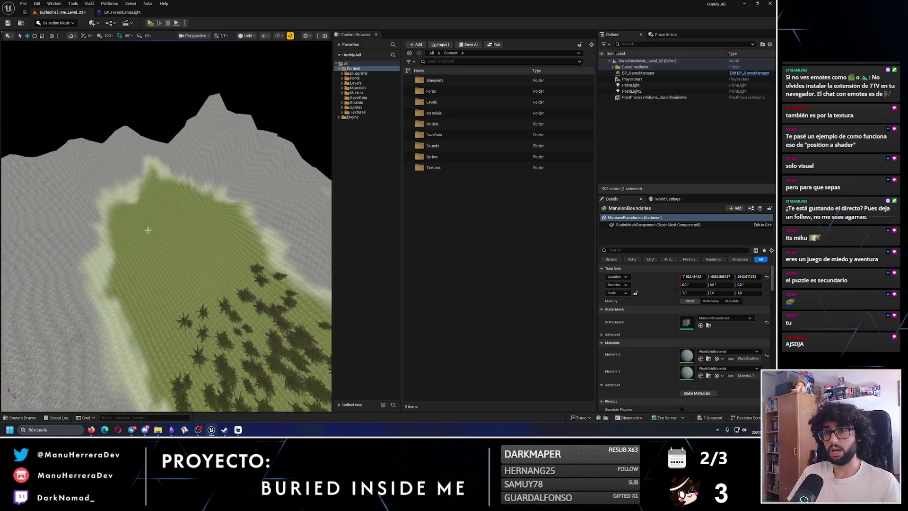
{"action": "scroll", "coordinate": [145, 228], "scroll_direction": "up", "scroll_amount": 10}
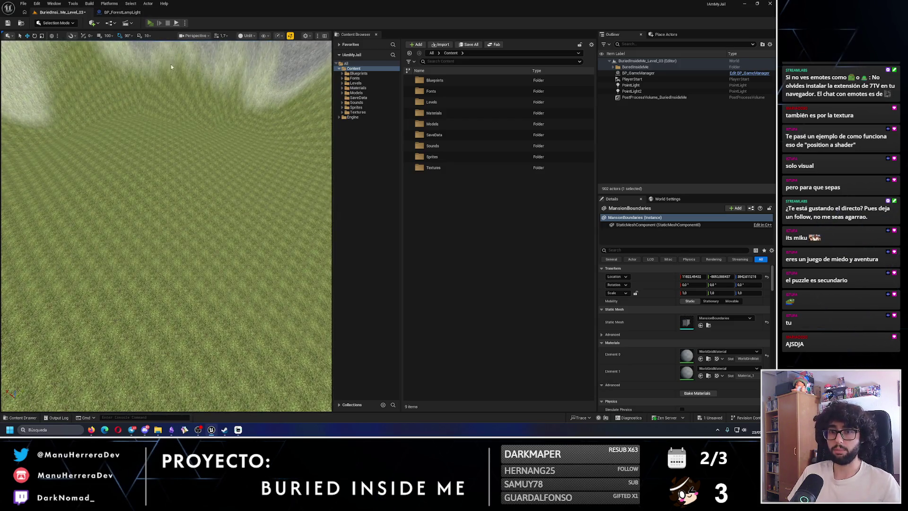
{"action": "left_click", "coordinate": [150, 22]}
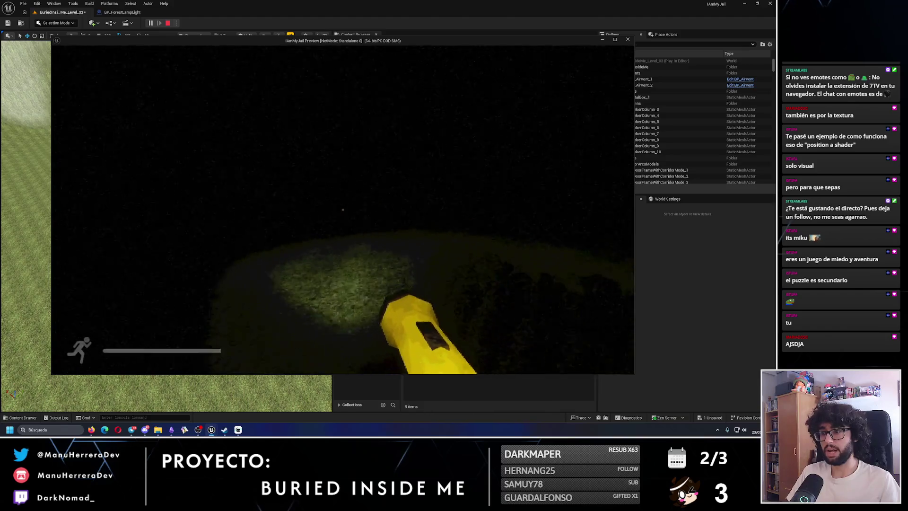
Step: Sprint and walk through the trees into a clearing facing the lit path
{"action": "key", "text": "shift+w"}
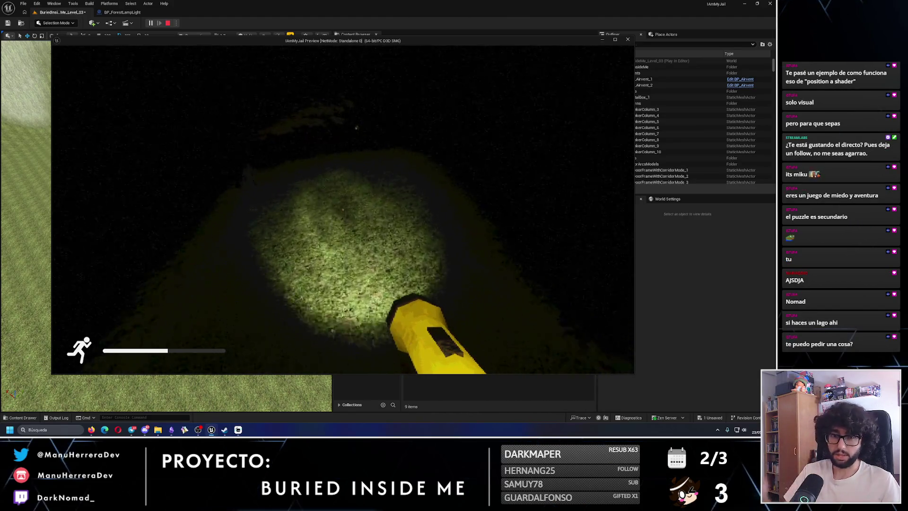
{"action": "key", "text": "shift+w"}
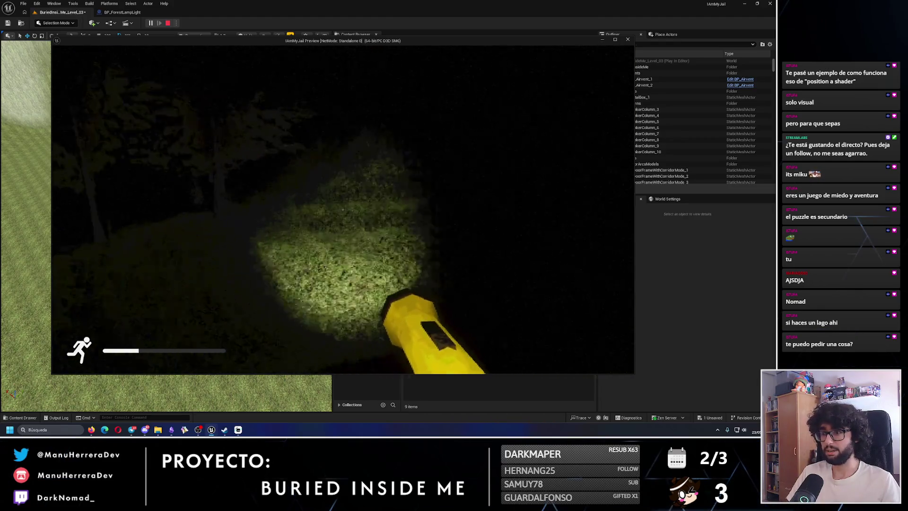
{"action": "key", "text": "shift+w"}
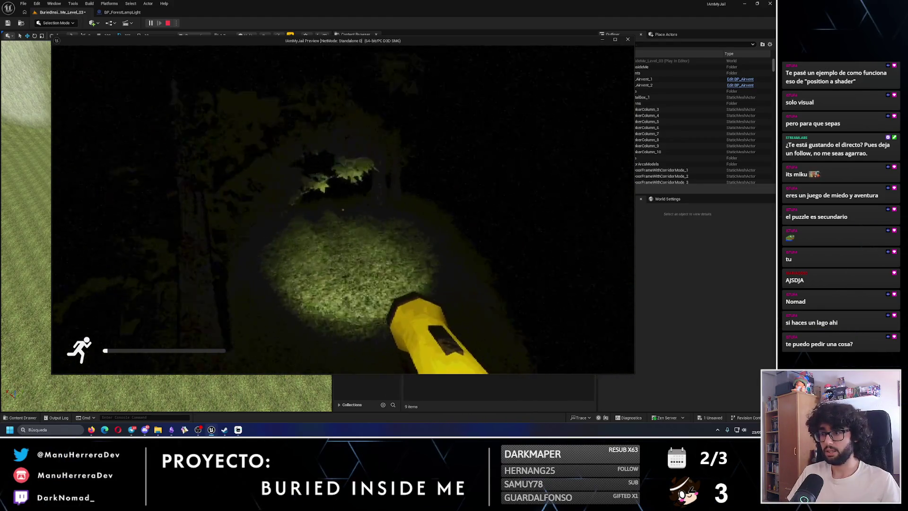
{"action": "key", "text": "shift+w"}
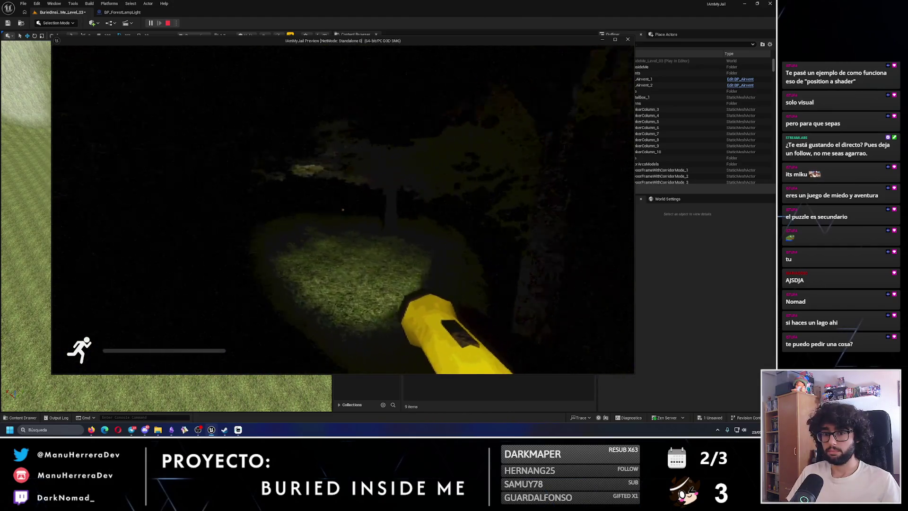
{"action": "key", "text": "w"}
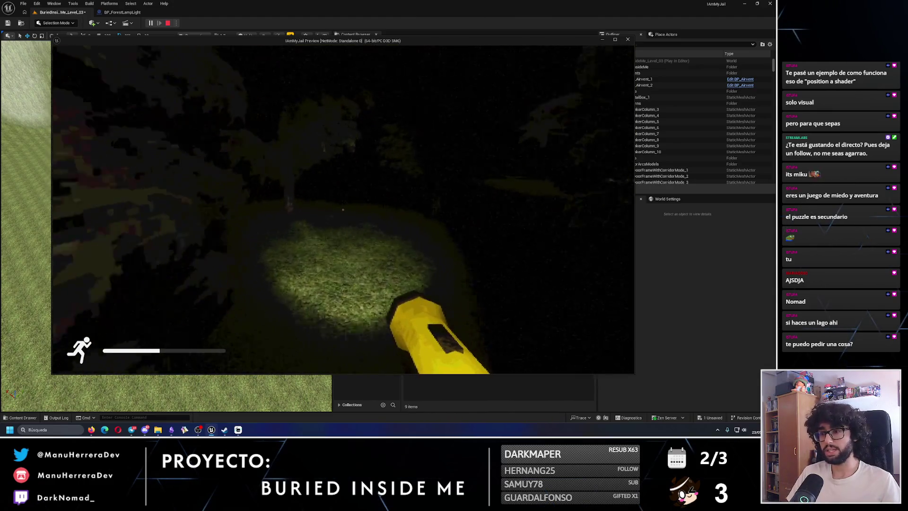
{"action": "key", "text": "w"}
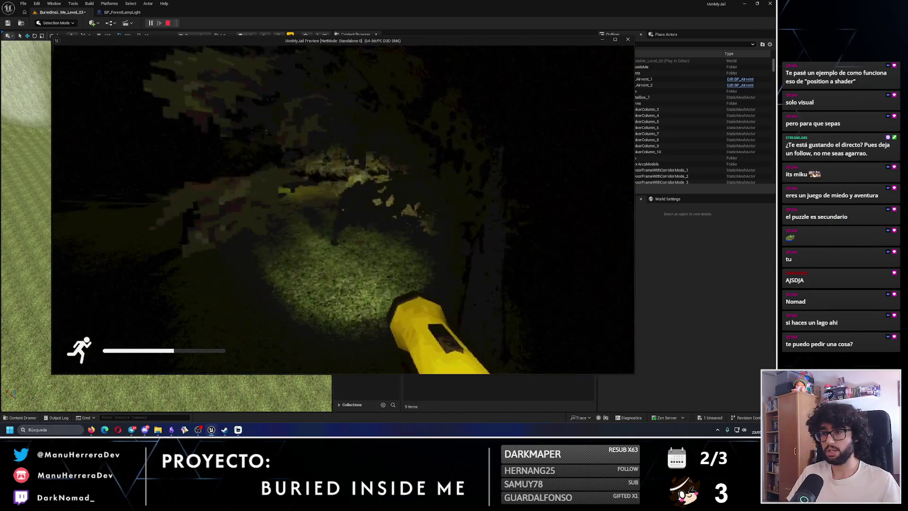
{"action": "key", "text": "shift+w"}
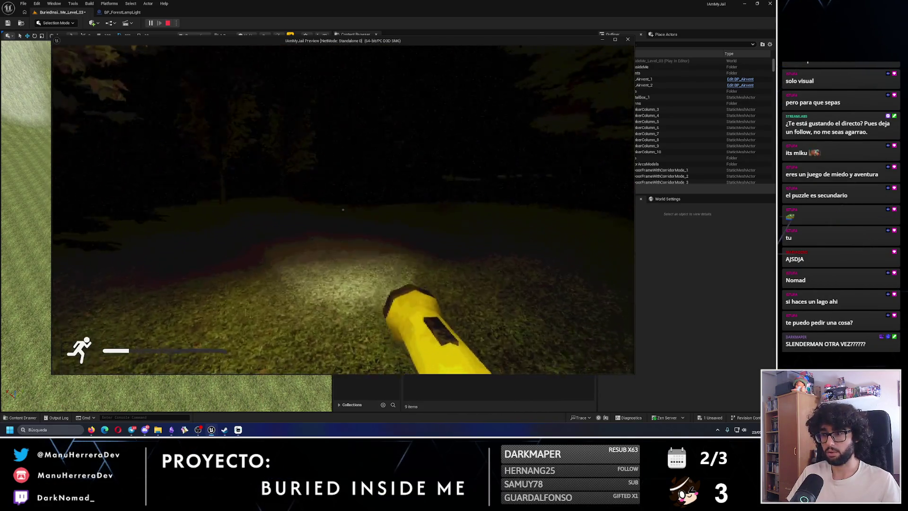
{"action": "key", "text": "w"}
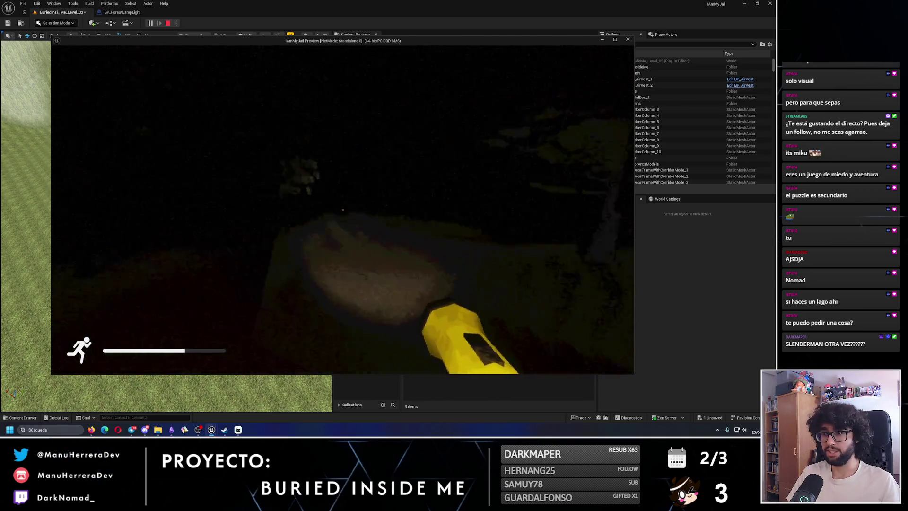
{"action": "key", "text": "w"}
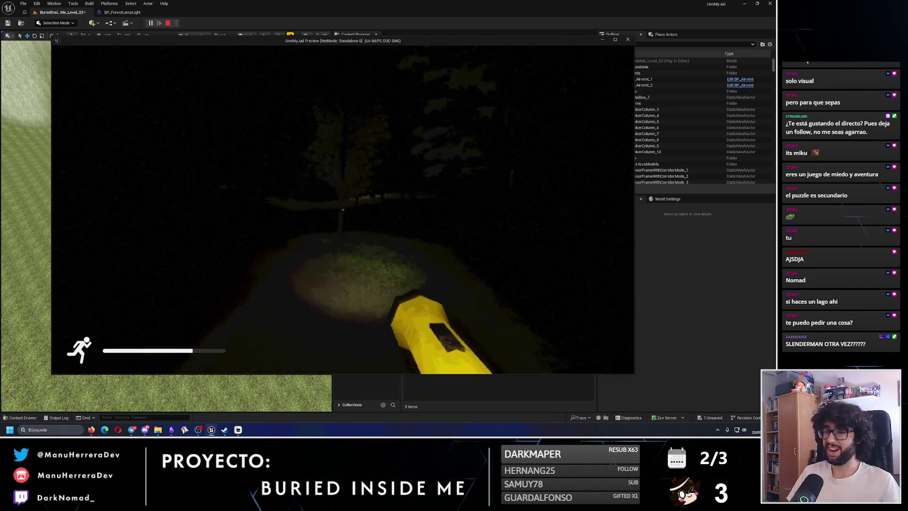
Step: Move past the lit lamp posts and walk toward the distant lamp light
{"action": "key", "text": "shift+w"}
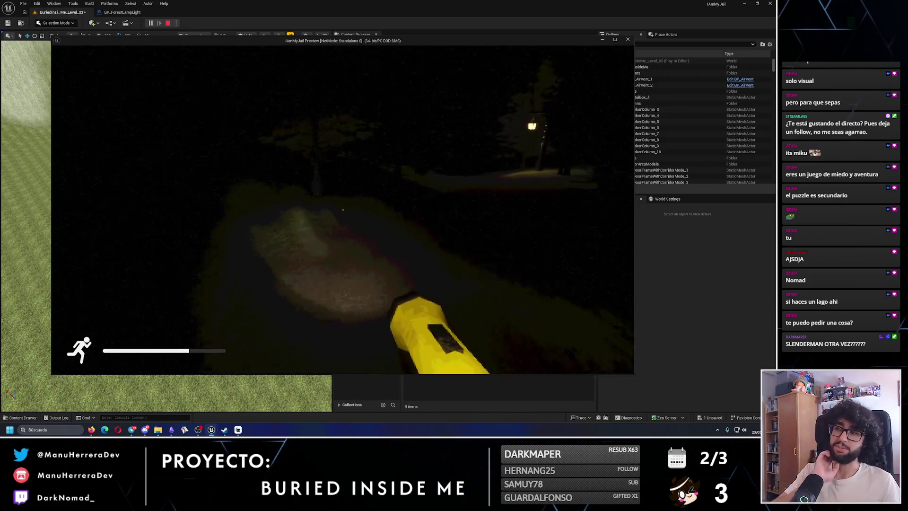
{"action": "key", "text": "w"}
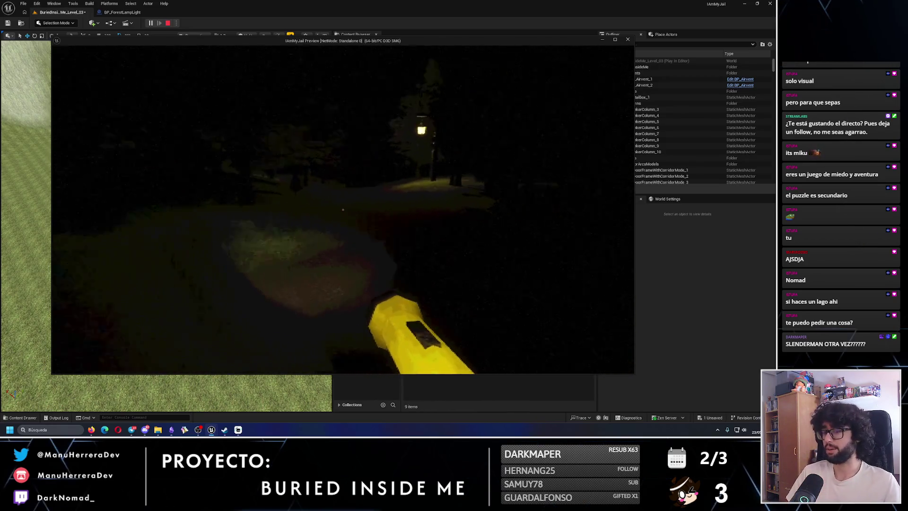
{"action": "key", "text": "shift+w"}
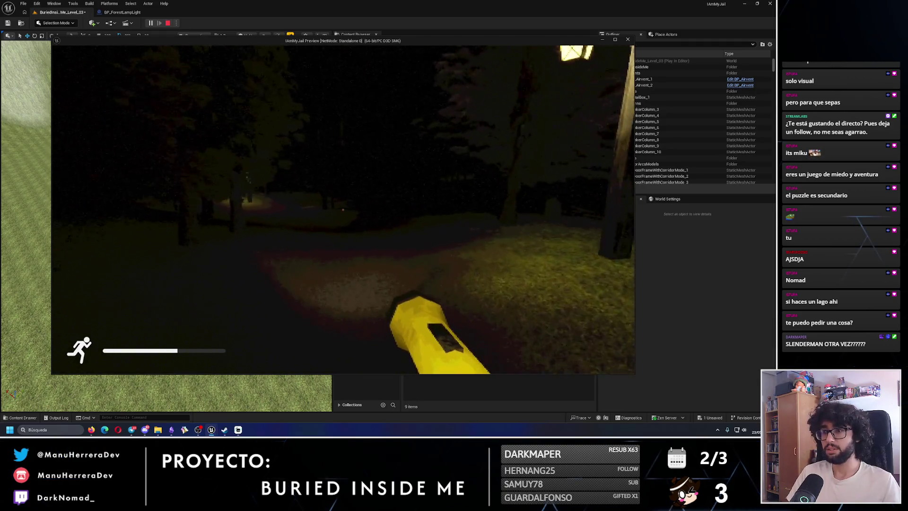
{"action": "key", "text": "shift+w"}
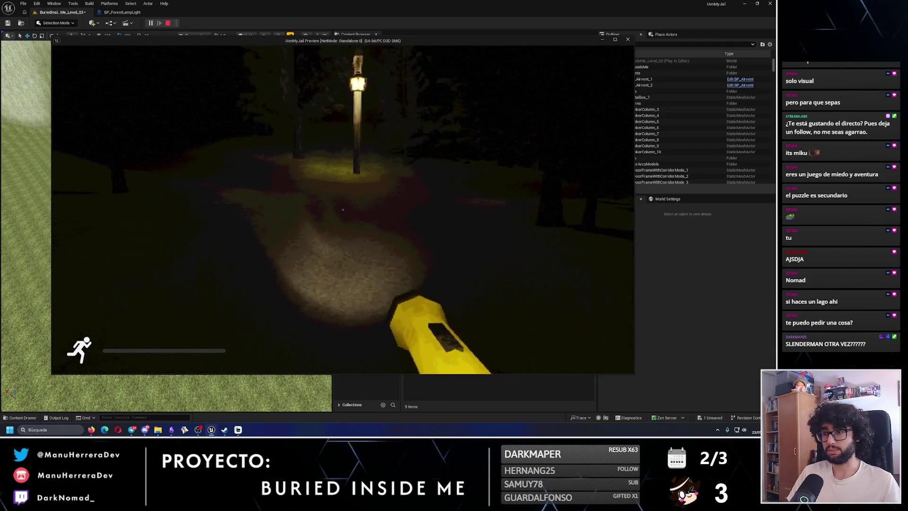
{"action": "key", "text": "shift+w"}
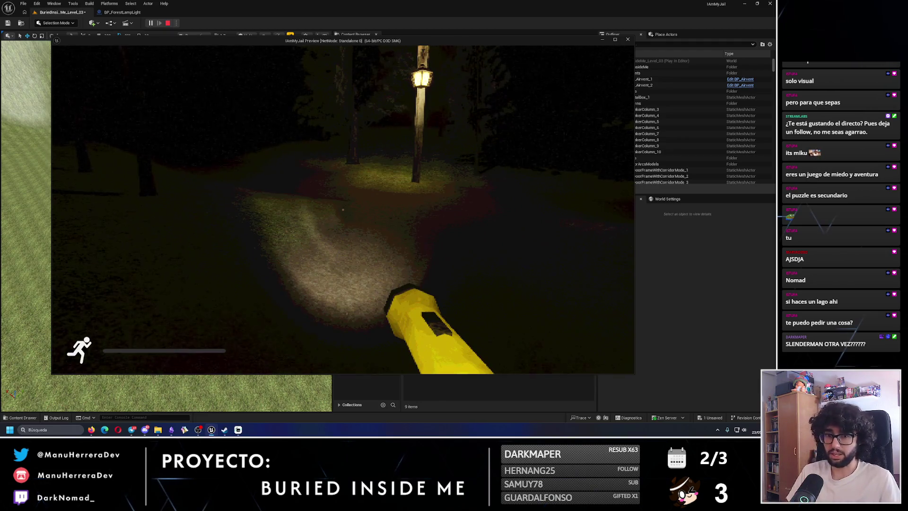
{"action": "key", "text": "w"}
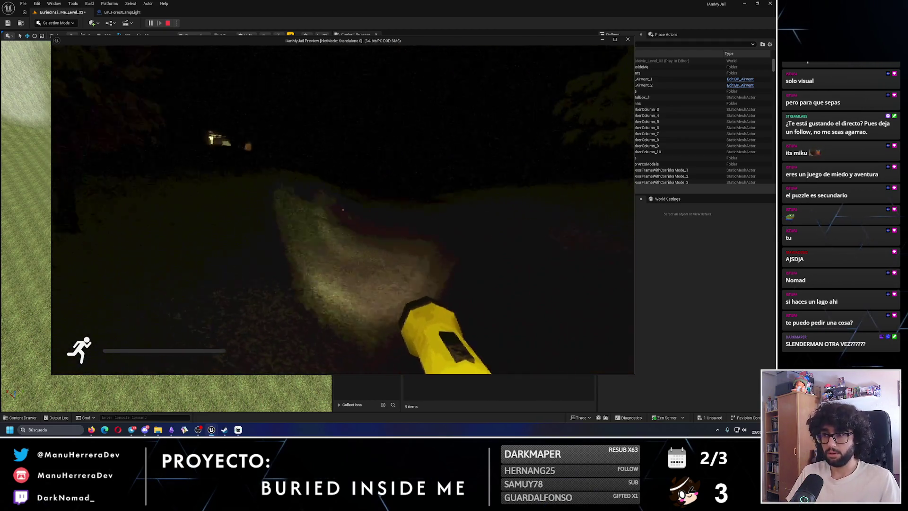
{"action": "key", "text": "w"}
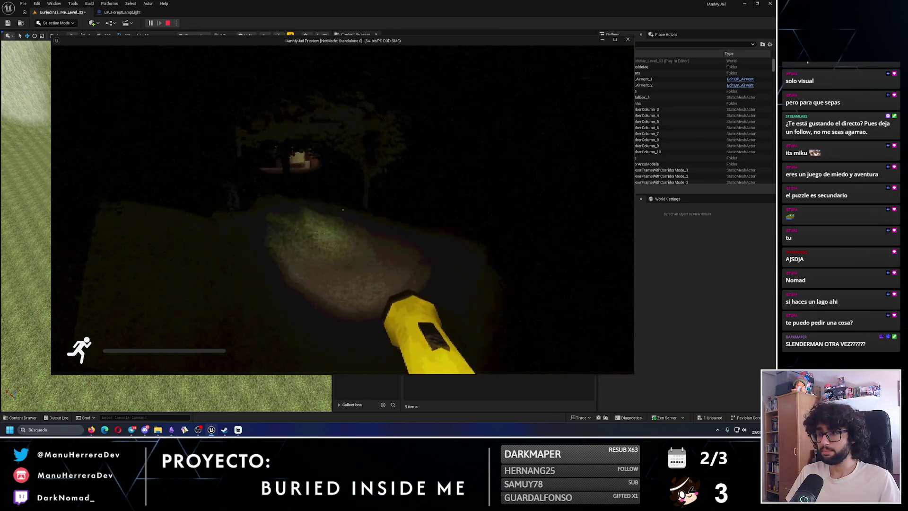
{"action": "key", "text": "w"}
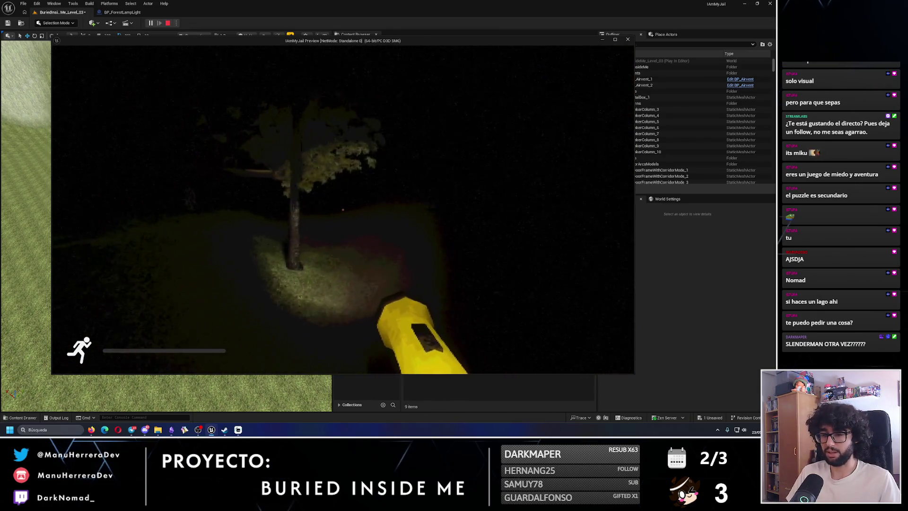
Step: Stop the playtest, fly over the forest to the house, and select BP_PlayerRoom_6
{"action": "key", "text": "Escape"}
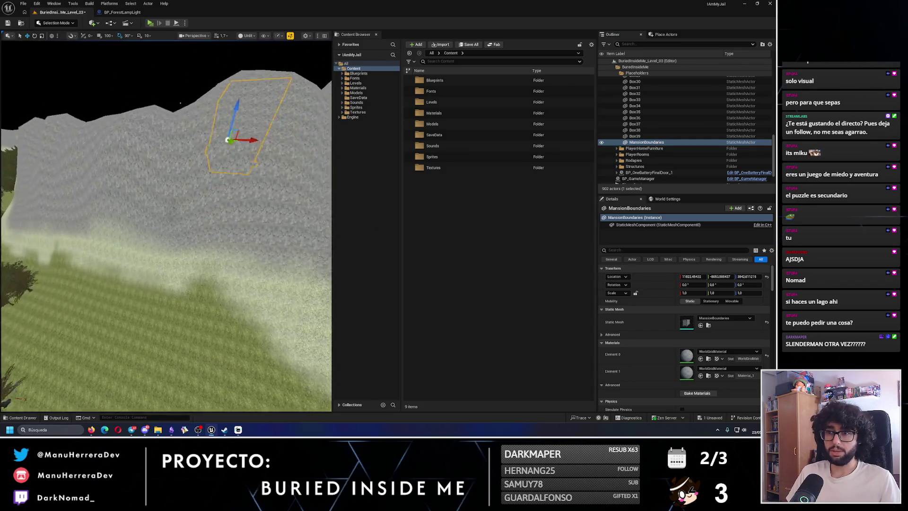
{"action": "key", "text": "w"}
{"action": "scroll", "coordinate": [165, 227], "scroll_direction": "up", "scroll_amount": 2}
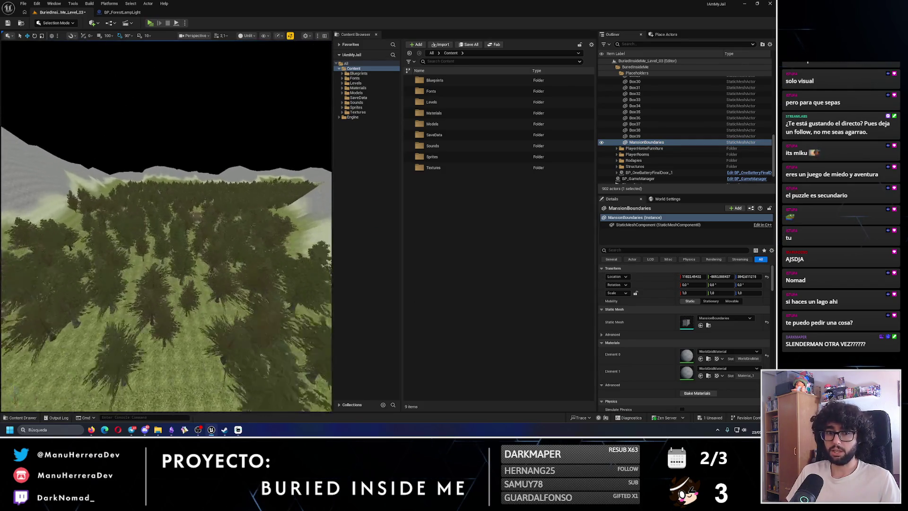
{"action": "key", "text": "w"}
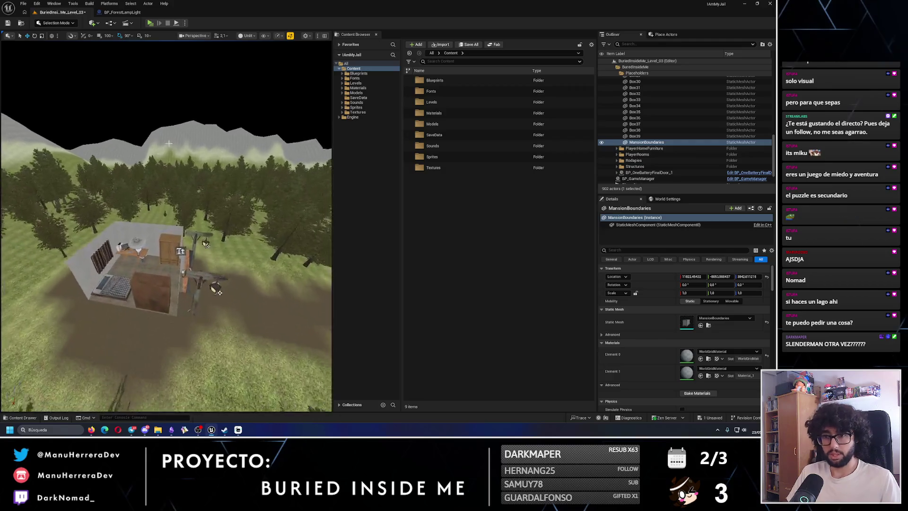
{"action": "left_click", "coordinate": [142, 265]}
{"action": "key", "text": "alt+Tab"}
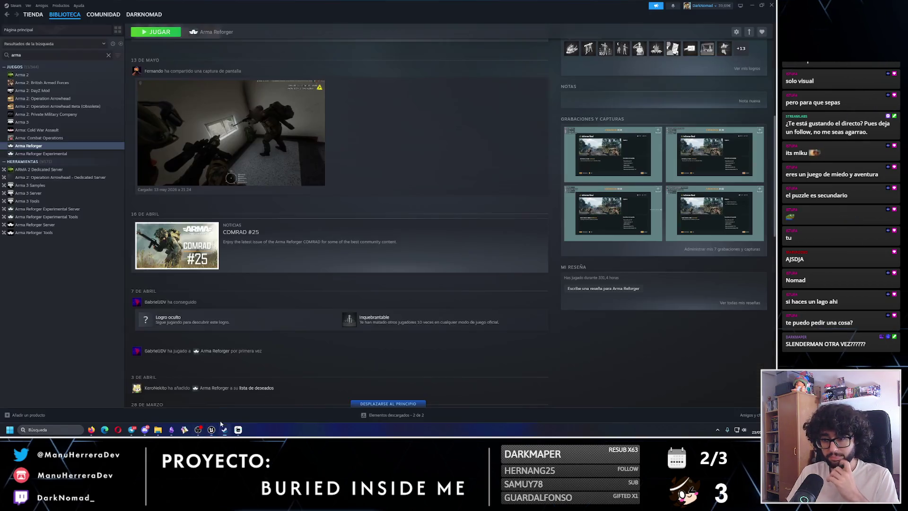
Step: Search the Steam library for 'bler', open Blender's page and launch it
{"action": "double_click", "coordinate": [99, 57]}
{"action": "type", "text": "bler"}
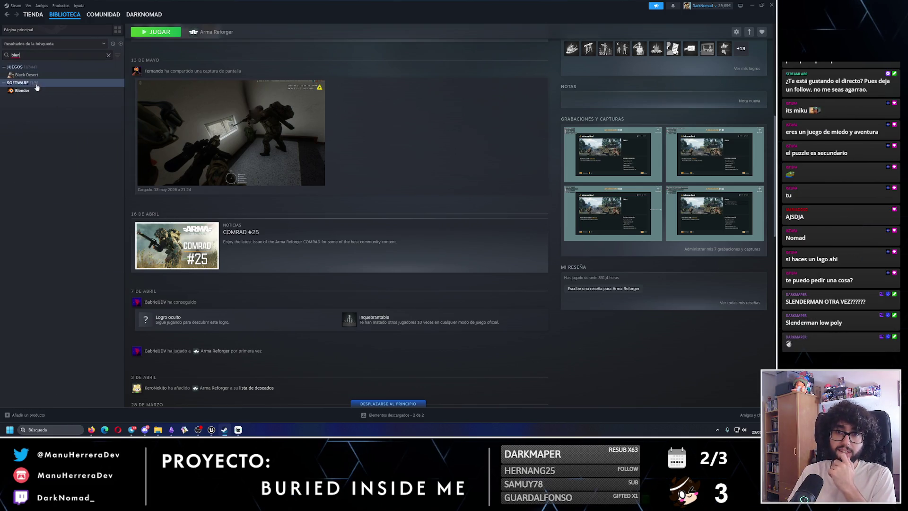
{"action": "left_click", "coordinate": [32, 90]}
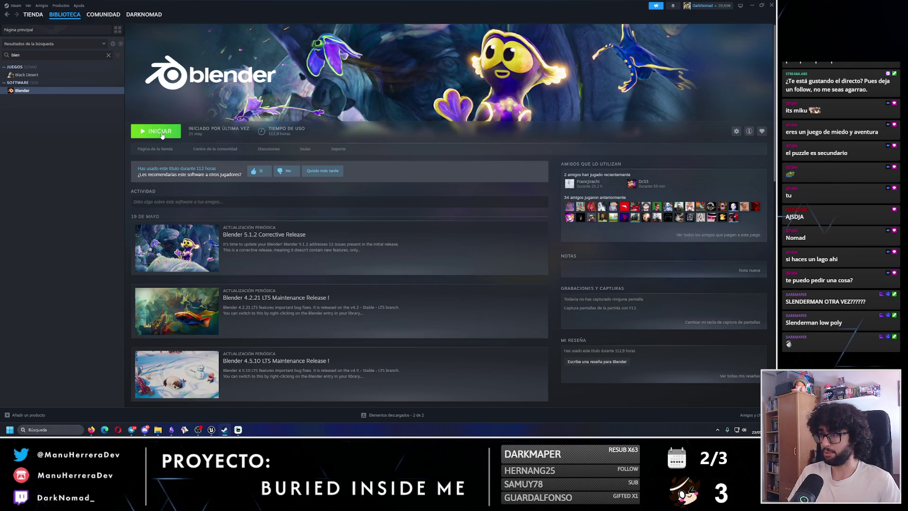
{"action": "left_click", "coordinate": [163, 136]}
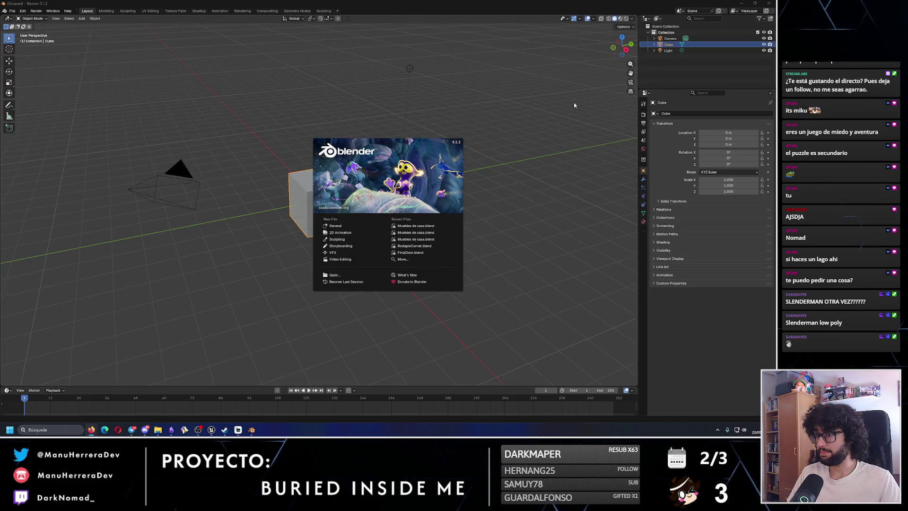
Step: Delete Blender's default cube, camera and light, then switch to the Move tool
{"action": "left_click", "coordinate": [574, 105]}
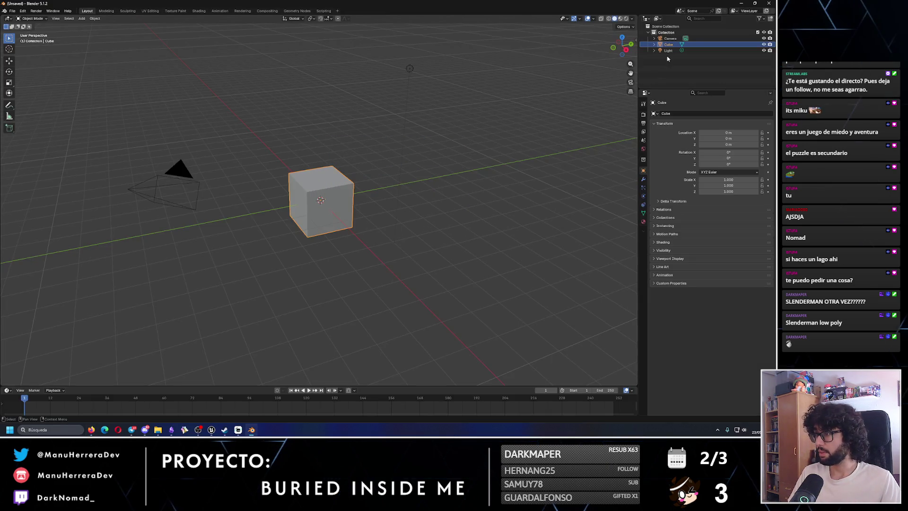
{"action": "key", "text": "a"}
{"action": "key", "text": "Delete"}
{"action": "right_click", "coordinate": [312, 107]}
{"action": "key", "text": "Escape"}
{"action": "left_click_drag", "start_coordinate": [331, 187], "coordinate": [332, 191]}
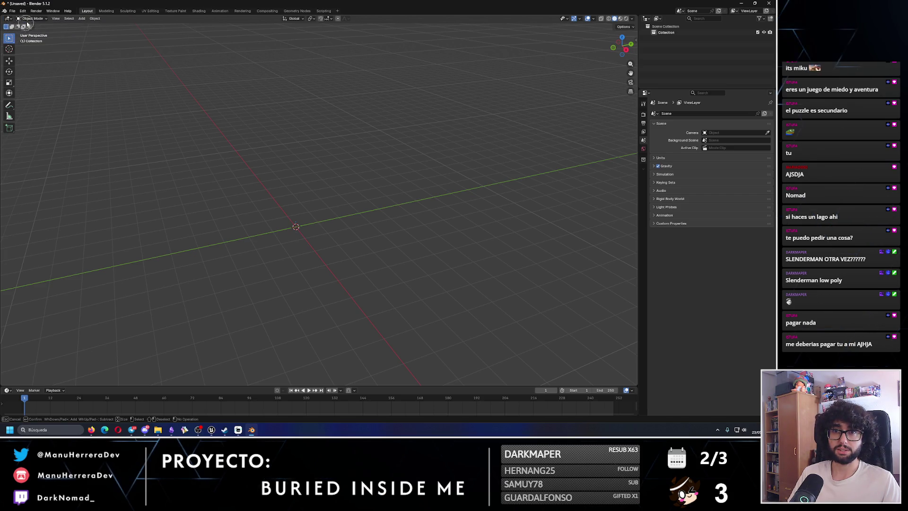
{"action": "right_click", "coordinate": [312, 208]}
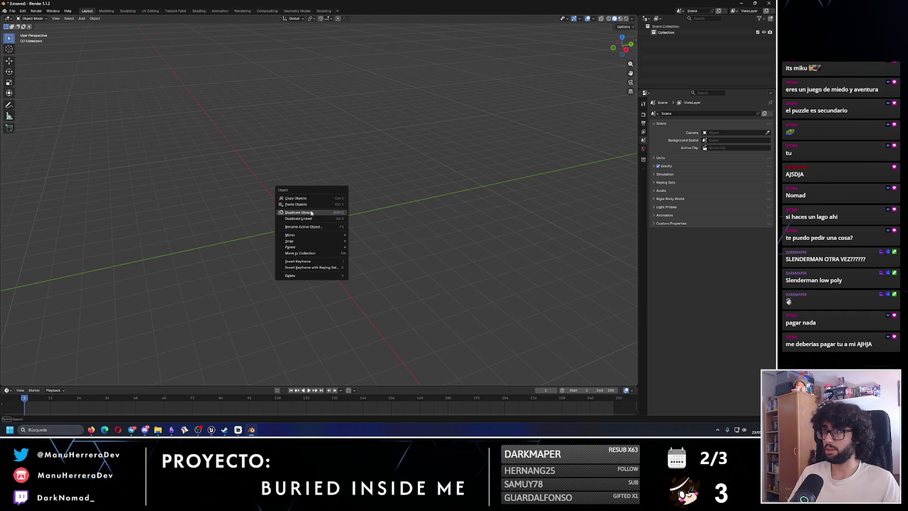
{"action": "left_click_drag", "start_coordinate": [244, 179], "coordinate": [271, 202]}
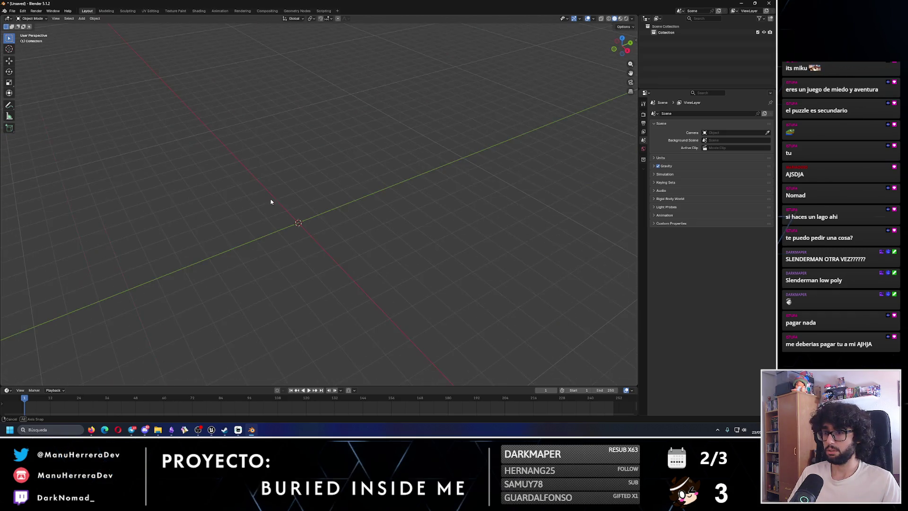
{"action": "left_click", "coordinate": [9, 60]}
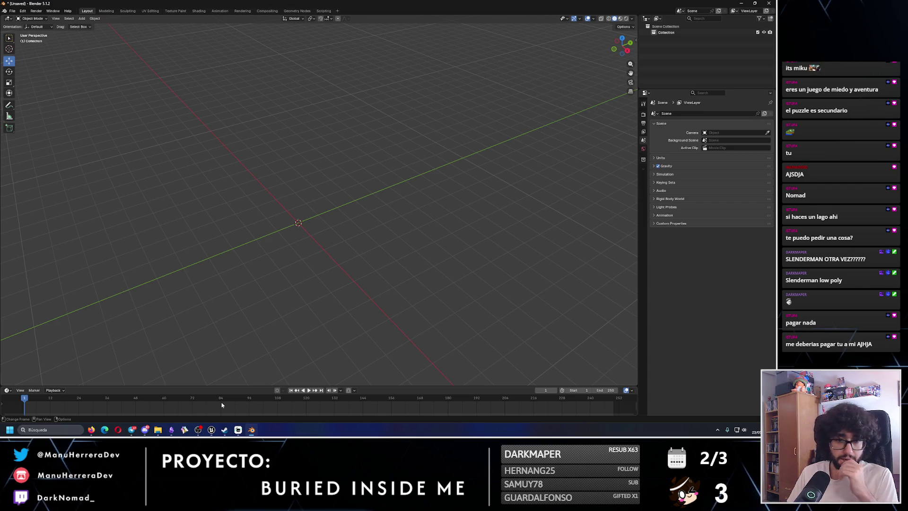
Step: Switch from Blender back to the Unreal Engine BP_PlayerRoom blueprint editor
{"action": "left_click", "coordinate": [170, 432]}
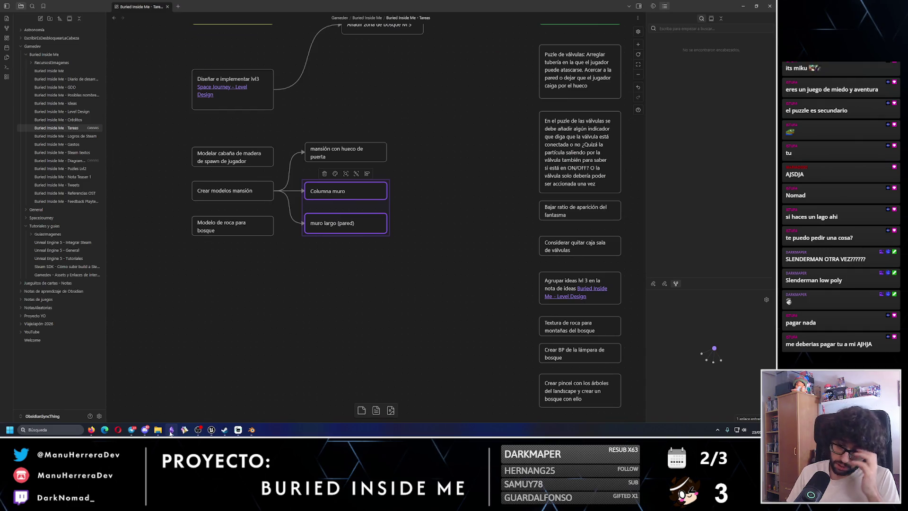
{"action": "left_click", "coordinate": [251, 431]}
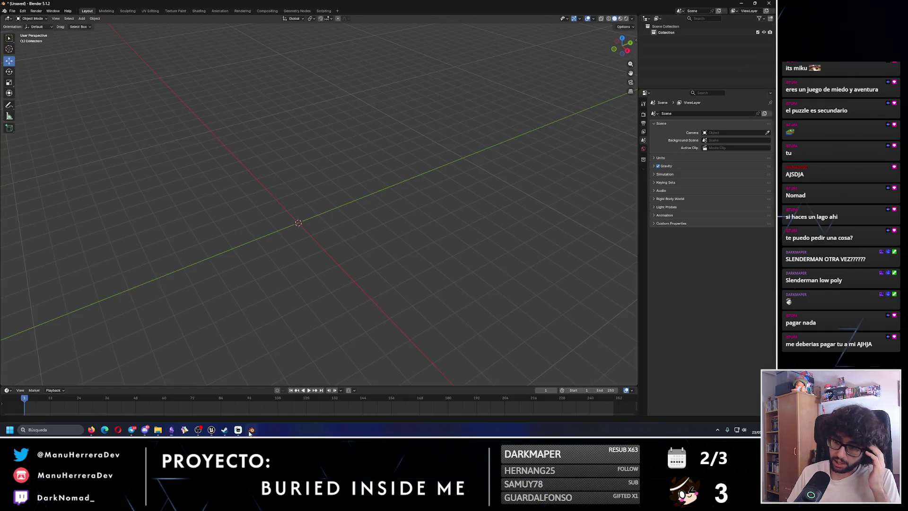
{"action": "left_click", "coordinate": [211, 430]}
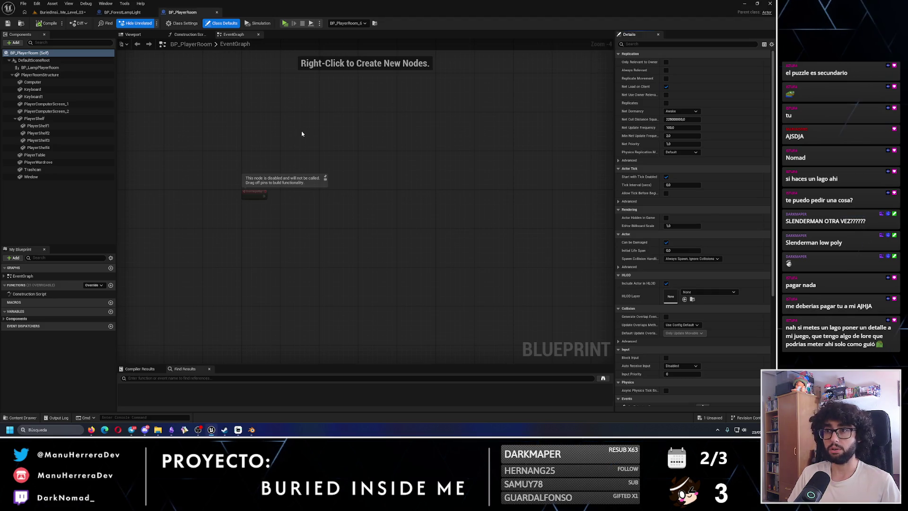
Step: In the blueprint Viewport, select PlayerRoomStructure and locate its PlayerRoom mesh asset
{"action": "left_click", "coordinate": [142, 36]}
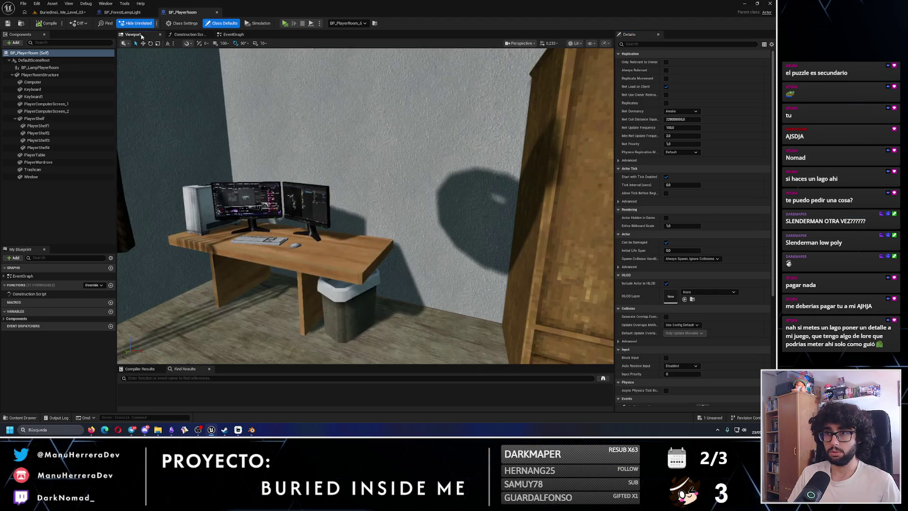
{"action": "left_click", "coordinate": [319, 132]}
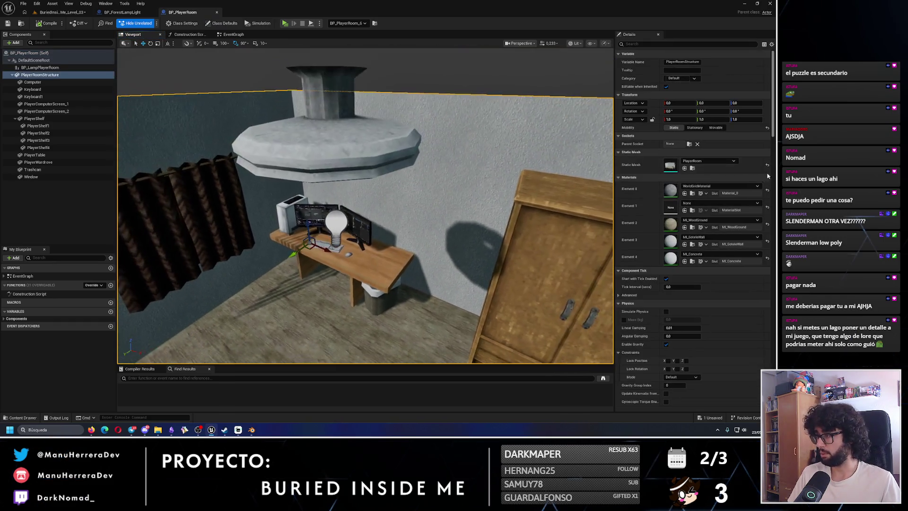
{"action": "left_click", "coordinate": [693, 169]}
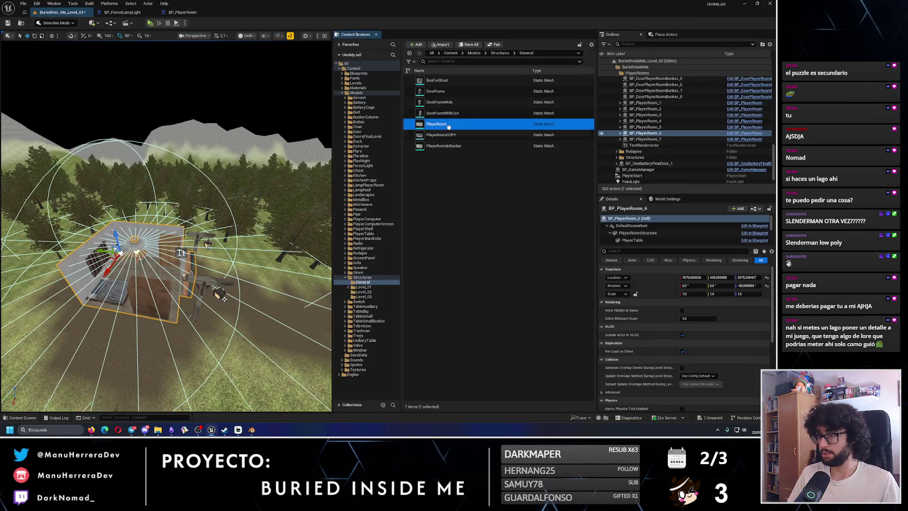
Step: Export the PlayerRoom mesh as PlayerRoom.FBX into Descargas with the default FBX options
{"action": "right_click", "coordinate": [447, 128]}
{"action": "mouse_move", "coordinate": [482, 257]}
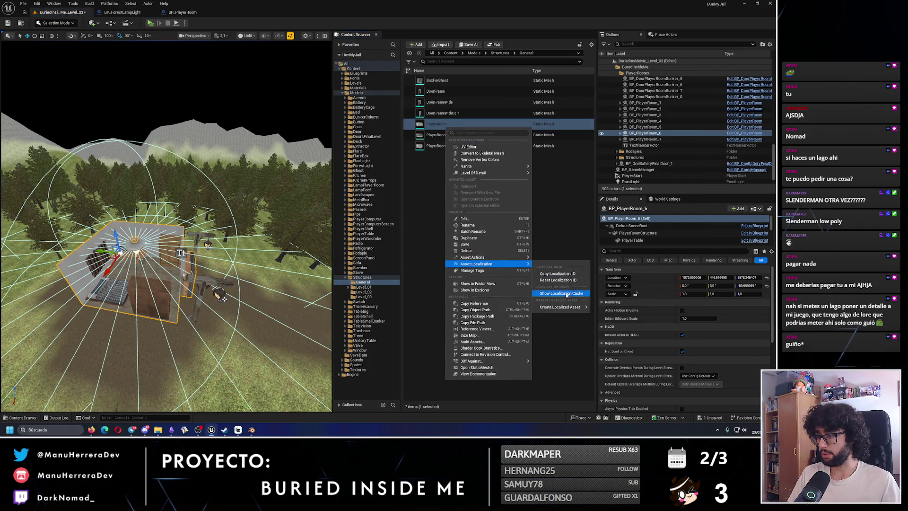
{"action": "left_click", "coordinate": [545, 295]}
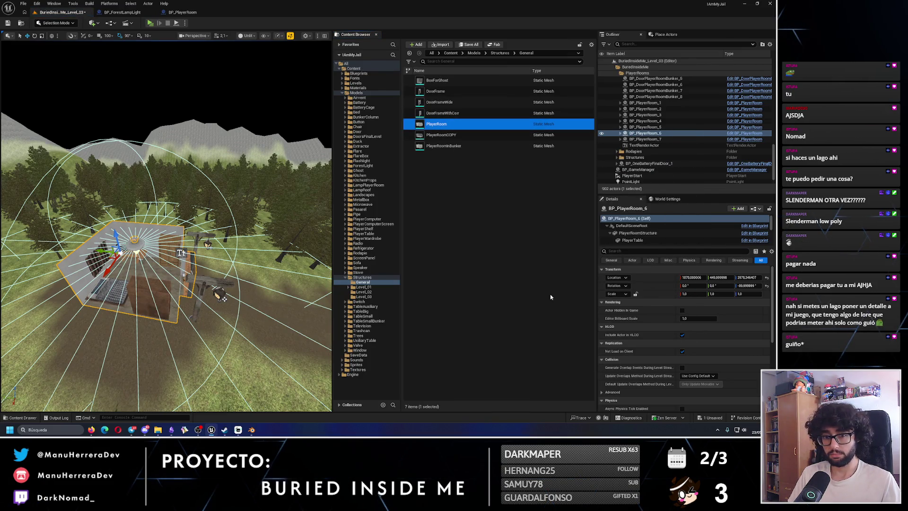
{"action": "scroll", "coordinate": [206, 232], "scroll_direction": "up", "scroll_amount": 1}
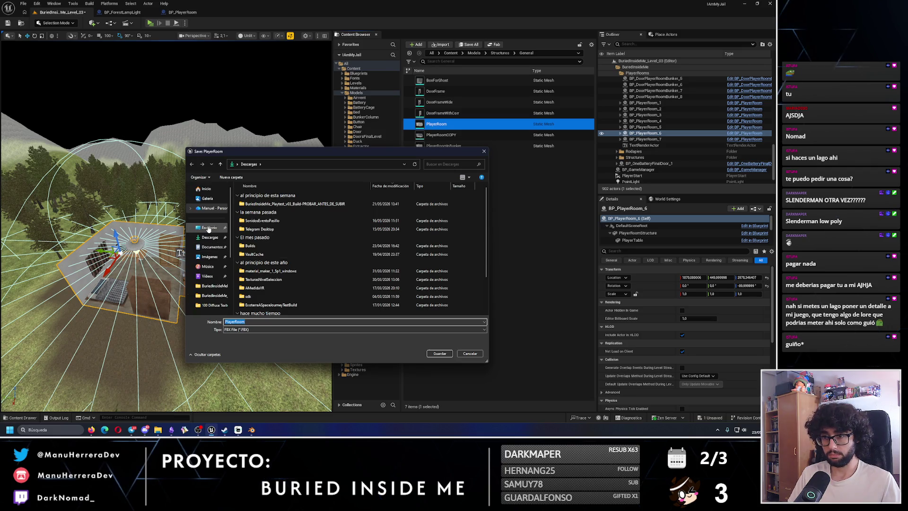
{"action": "left_click", "coordinate": [440, 353]}
{"action": "left_click", "coordinate": [426, 279]}
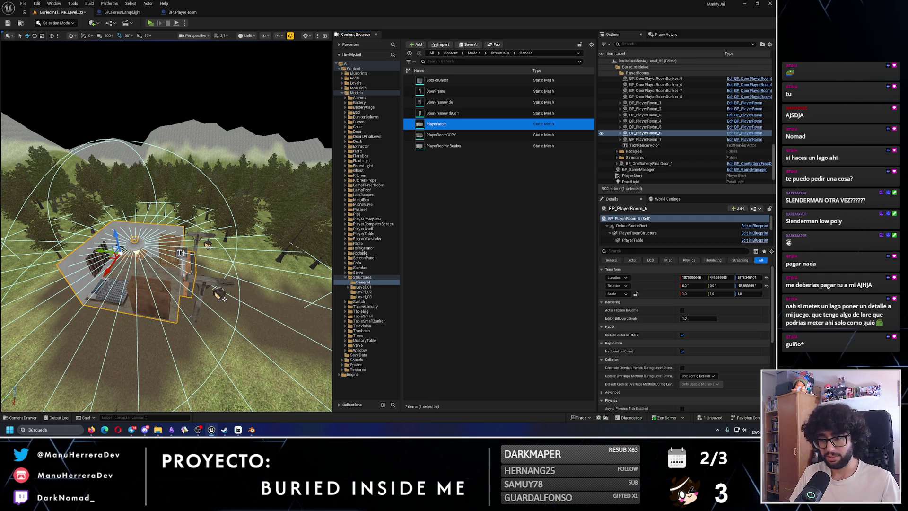
{"action": "left_click", "coordinate": [251, 429]}
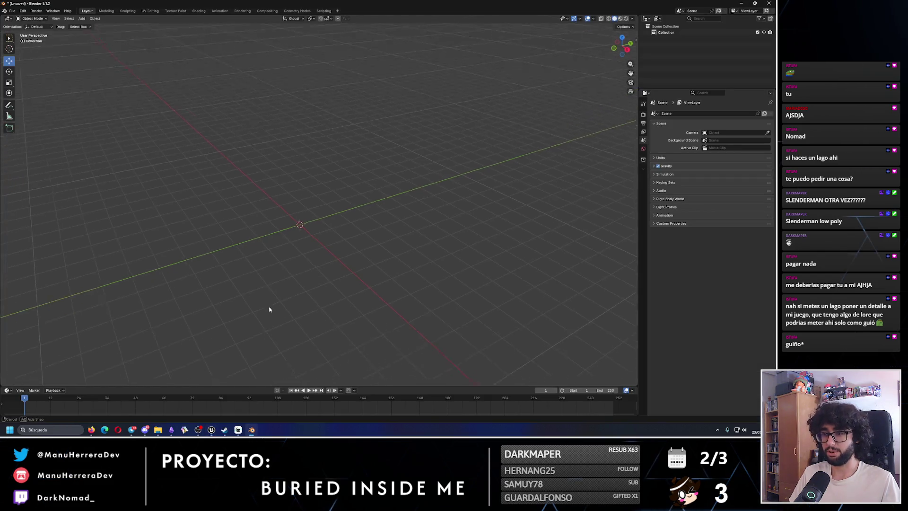
Step: Confirm PlayerRoom.FBX is in the Downloads folder, then minimize that window
{"action": "left_click_drag", "start_coordinate": [300, 299], "coordinate": [320, 287]}
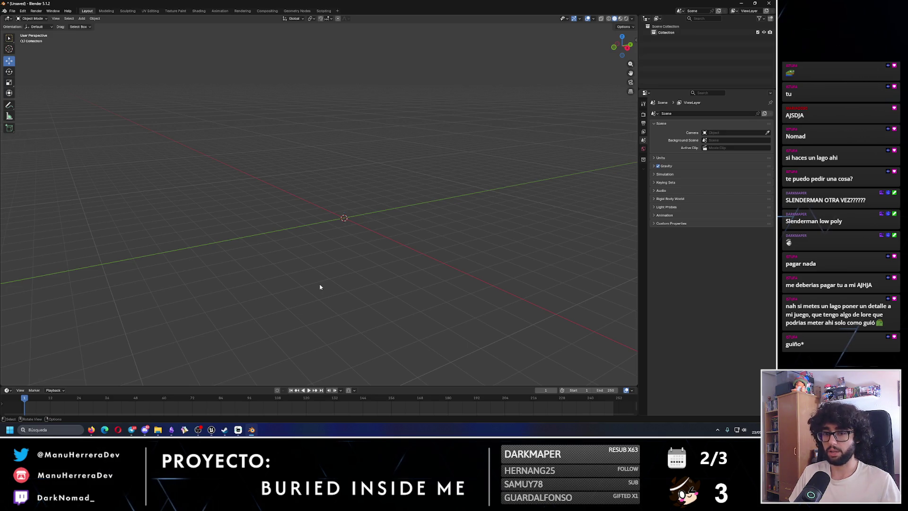
{"action": "left_click", "coordinate": [13, 11]}
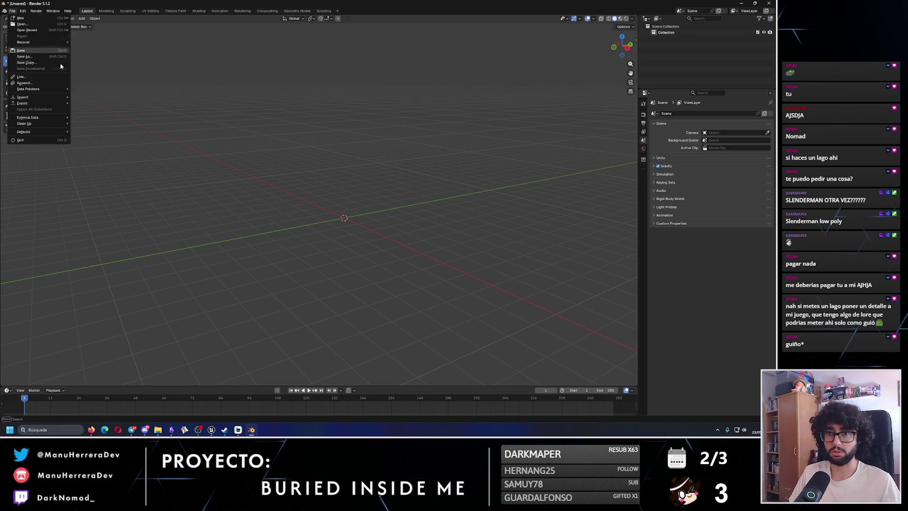
{"action": "mouse_move", "coordinate": [158, 439]}
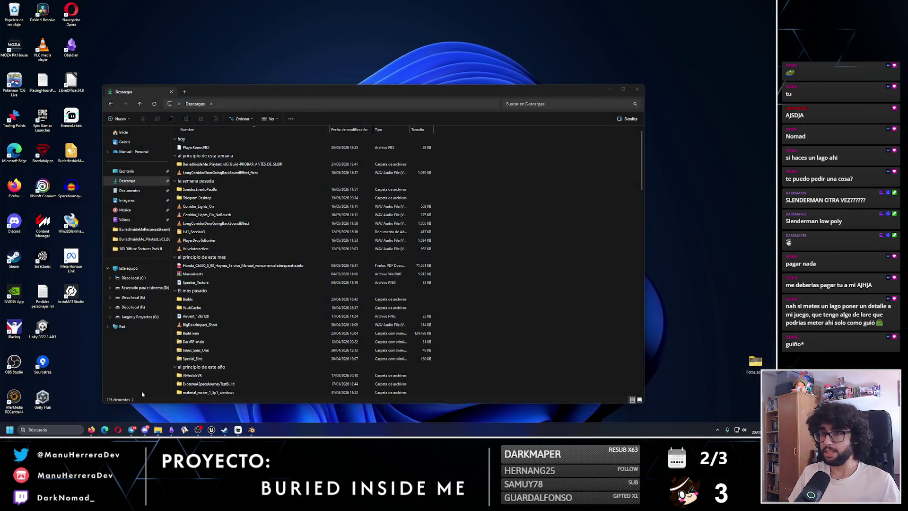
{"action": "left_click", "coordinate": [141, 396]}
{"action": "mouse_move", "coordinate": [256, 91]}
{"action": "left_mouse_down"}
{"action": "mouse_move", "coordinate": [319, 108]}
{"action": "mouse_move", "coordinate": [461, 180]}
{"action": "left_mouse_up"}
{"action": "left_click", "coordinate": [400, 236]}
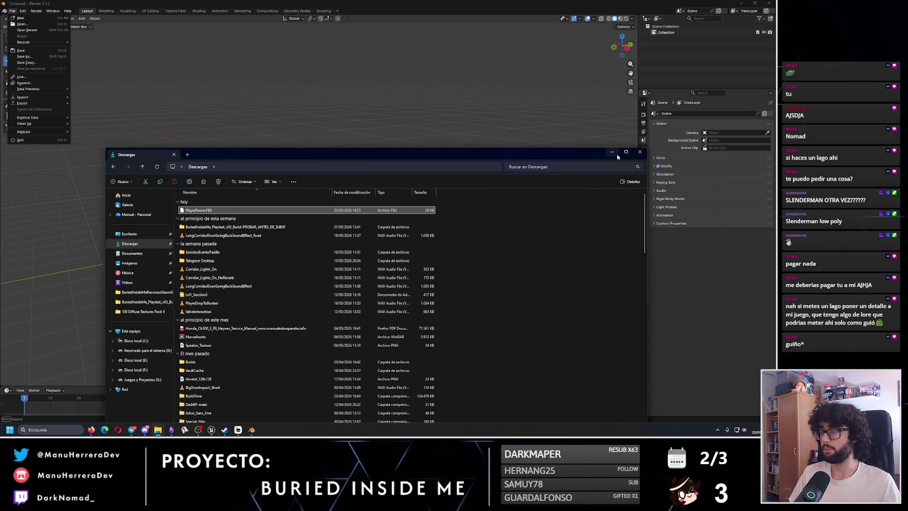
{"action": "left_click", "coordinate": [612, 152]}
{"action": "key", "text": "alt+Tab"}
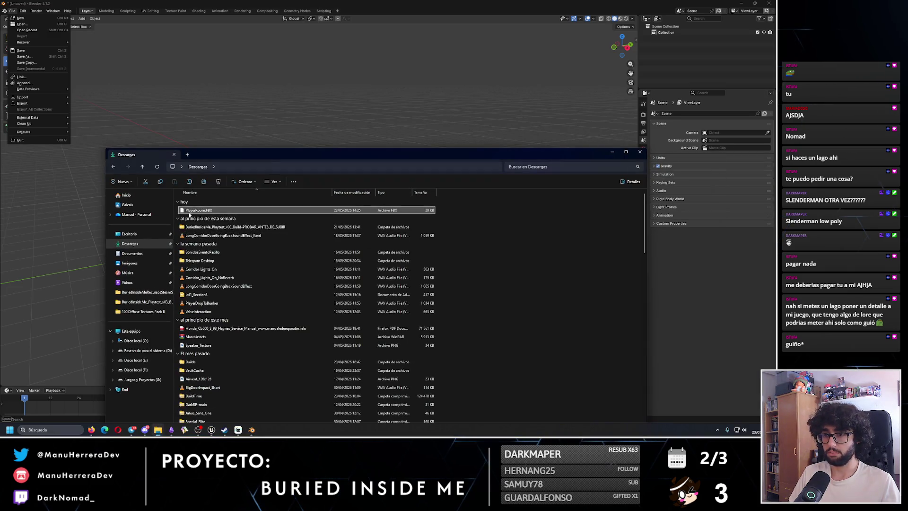
{"action": "left_click", "coordinate": [611, 152]}
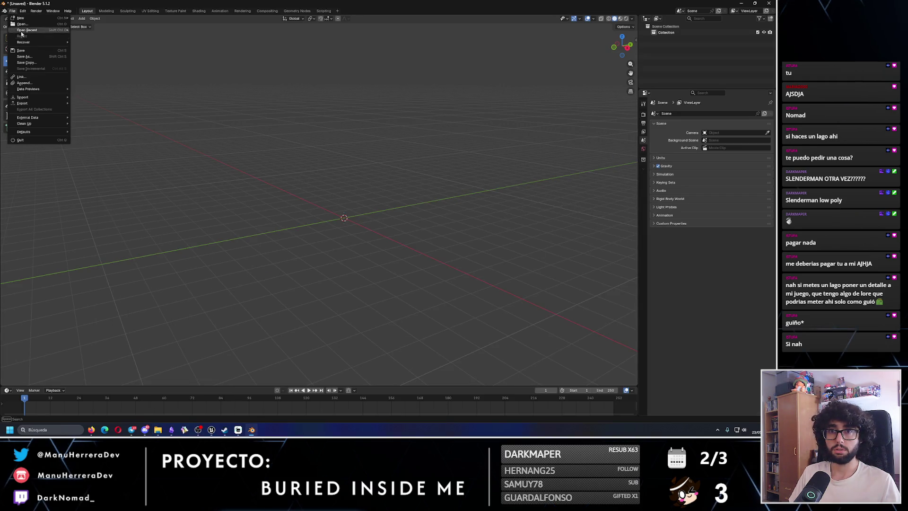
Step: Import PlayerRoom.FBX from Downloads via File > Import > FBX and zoom in on the room
{"action": "mouse_move", "coordinate": [48, 98]}
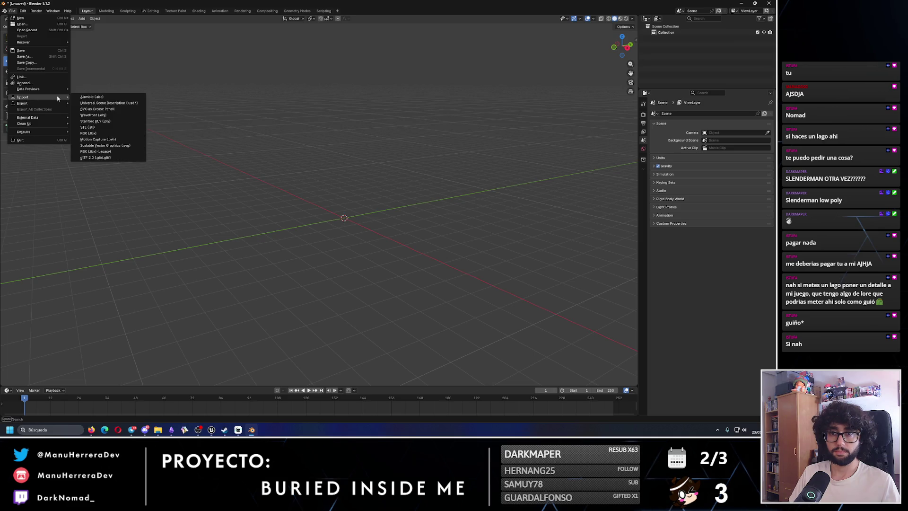
{"action": "left_click", "coordinate": [89, 133]}
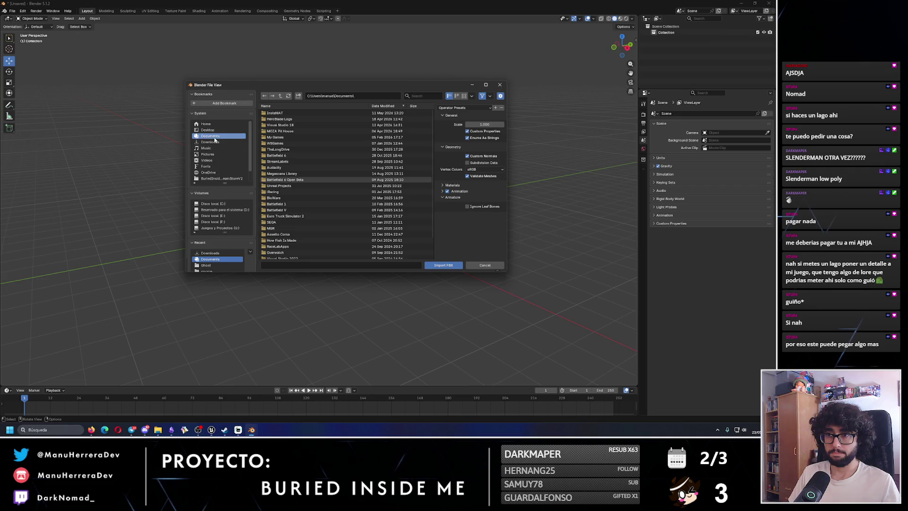
{"action": "left_click", "coordinate": [210, 142]}
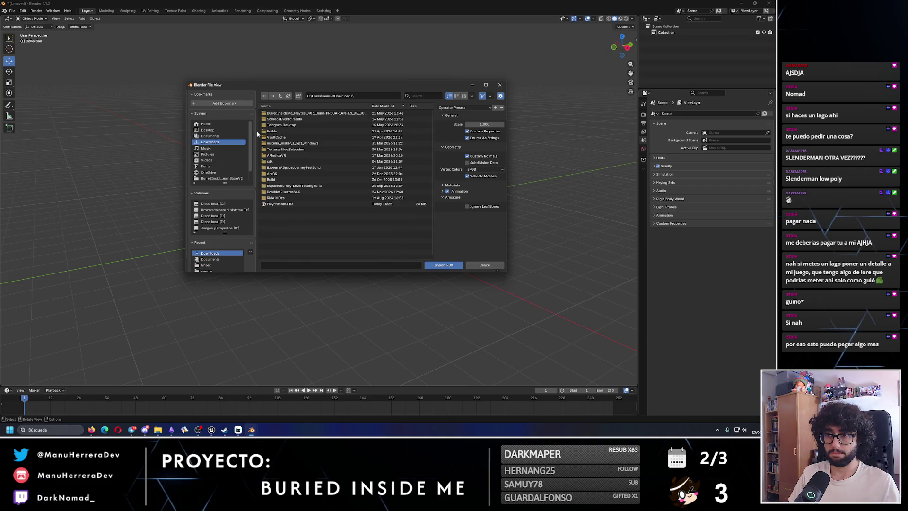
{"action": "left_click", "coordinate": [284, 204]}
{"action": "left_click", "coordinate": [443, 265]}
{"action": "key", "text": "g"}
{"action": "mouse_move", "coordinate": [386, 243]}
{"action": "left_mouse_down"}
{"action": "mouse_move", "coordinate": [416, 257]}
{"action": "mouse_move", "coordinate": [328, 257]}
{"action": "mouse_move", "coordinate": [341, 227]}
{"action": "mouse_move", "coordinate": [350, 228]}
{"action": "mouse_move", "coordinate": [344, 266]}
{"action": "left_mouse_up"}
{"action": "scroll", "coordinate": [405, 263], "scroll_direction": "up", "scroll_amount": 5}
{"action": "scroll", "coordinate": [343, 267], "scroll_direction": "up", "scroll_amount": 3}
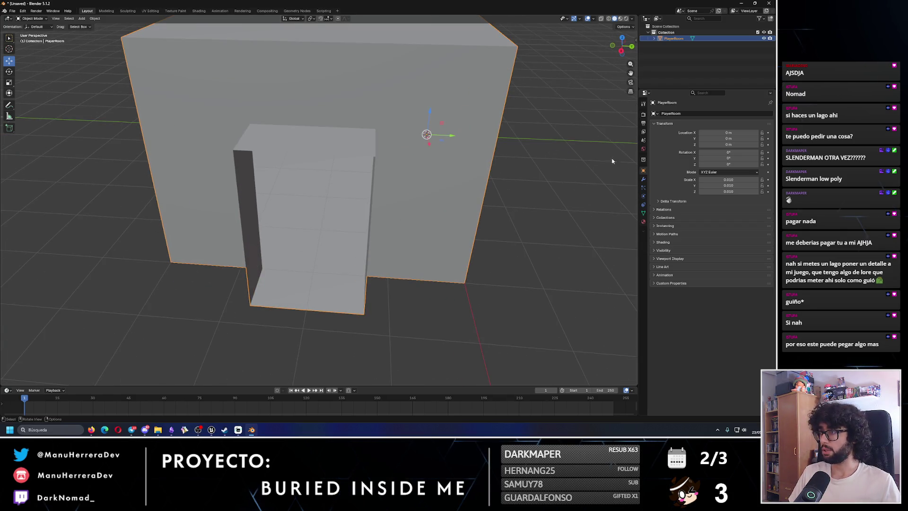
Step: Duplicate PlayerRoom, rename the original PlayerRoomSaved and hide it, leaving PlayerRoom.001 visible
{"action": "right_click", "coordinate": [660, 39]}
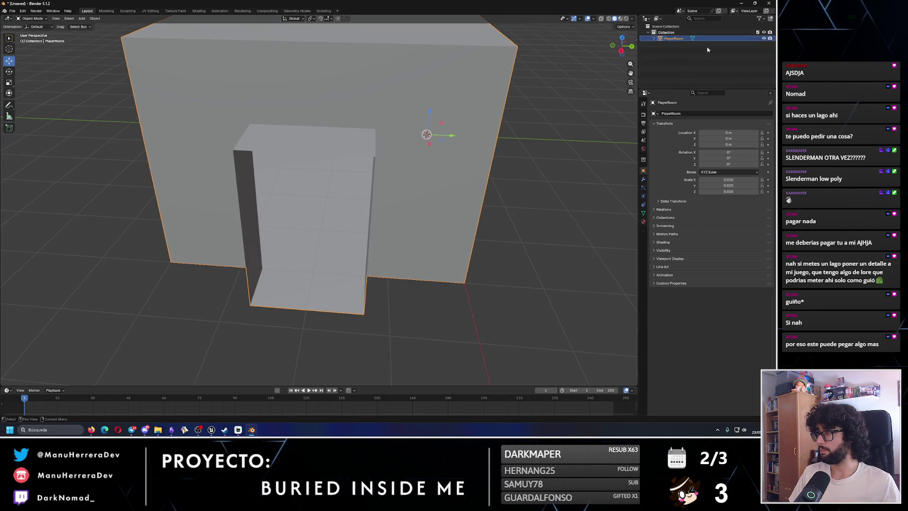
{"action": "key", "text": "ctrl+v"}
{"action": "key", "text": "F2"}
{"action": "type", "text": "Saved"}
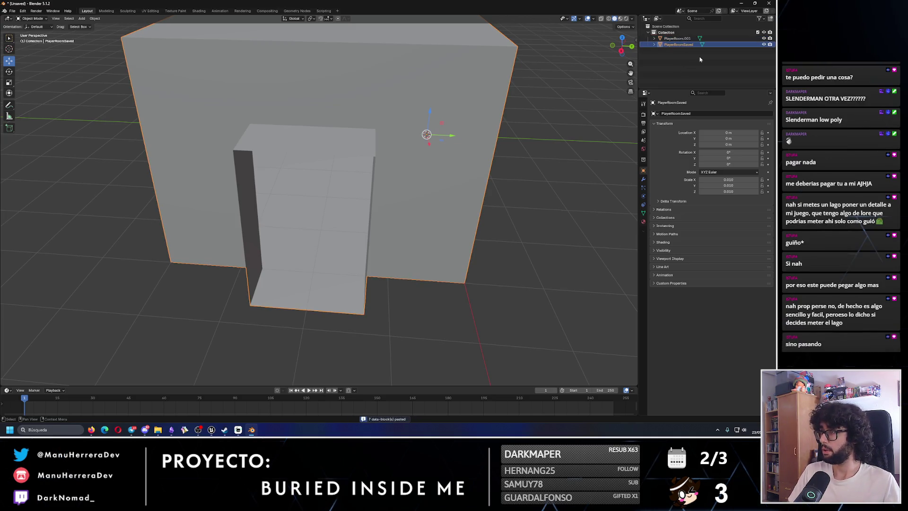
{"action": "key", "text": "Return"}
{"action": "left_click", "coordinate": [764, 39]}
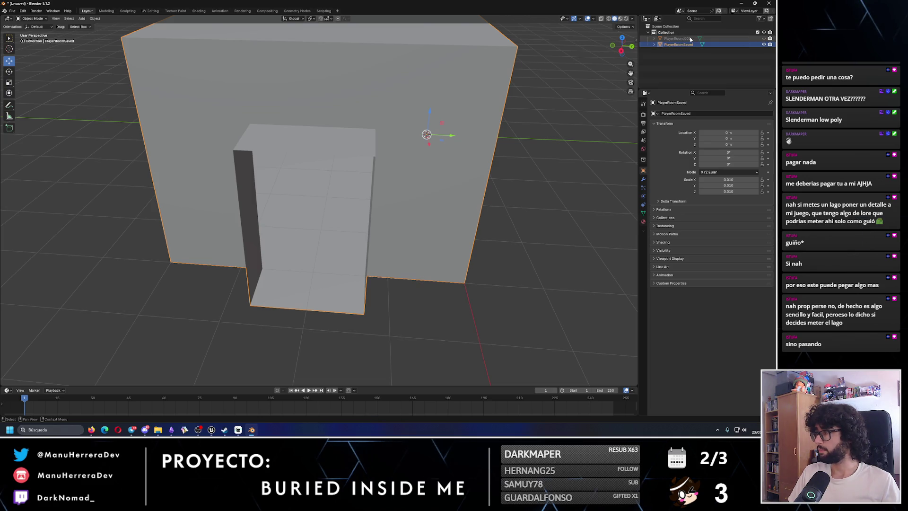
{"action": "left_click", "coordinate": [764, 44]}
{"action": "left_click", "coordinate": [381, 156]}
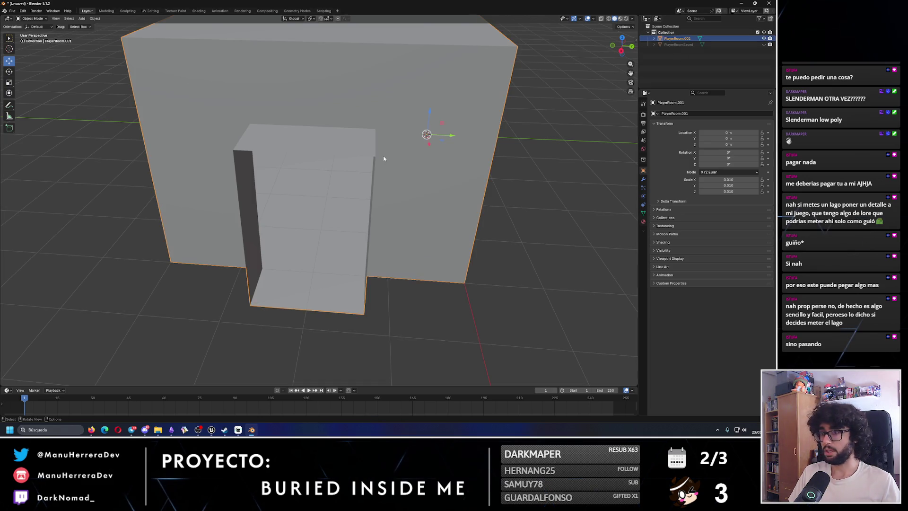
{"action": "left_click_drag", "start_coordinate": [381, 156], "coordinate": [405, 150]}
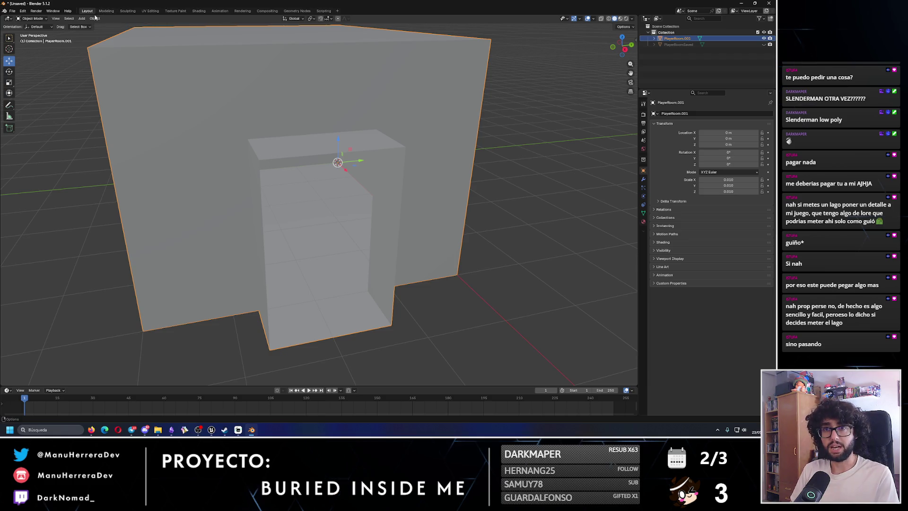
Step: Switch to the Modeling workspace and orbit toward the room's doorway
{"action": "left_click", "coordinate": [106, 11]}
{"action": "scroll", "coordinate": [341, 215], "scroll_direction": "up", "scroll_amount": 2}
{"action": "left_click_drag", "start_coordinate": [340, 214], "coordinate": [317, 308]}
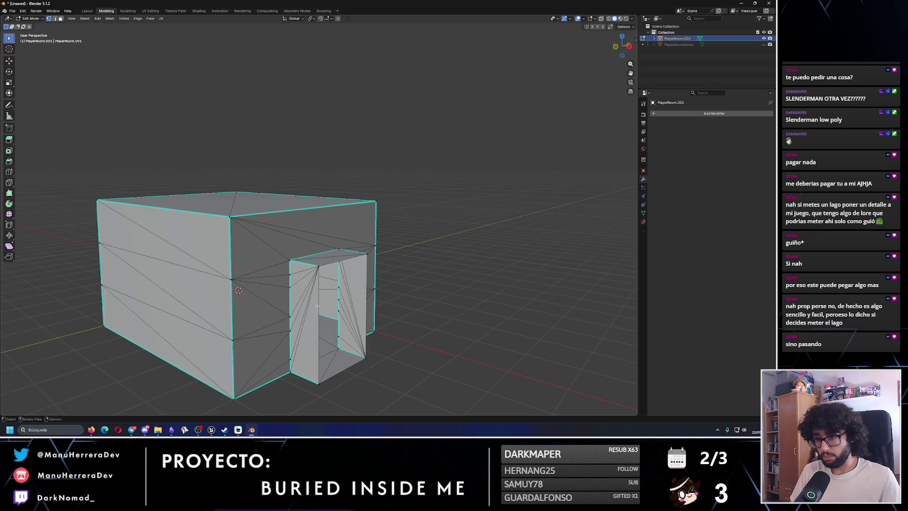
Step: Try Circle Select, then change the select tool to Tweak
{"action": "left_click_drag", "start_coordinate": [357, 226], "coordinate": [317, 298]}
{"action": "key", "text": "c"}
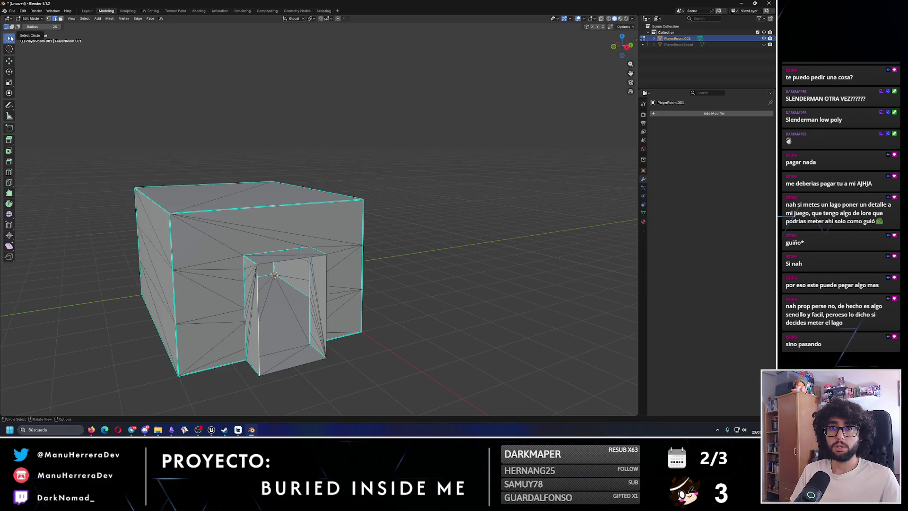
{"action": "left_click", "coordinate": [11, 38]}
{"action": "left_click", "coordinate": [27, 43]}
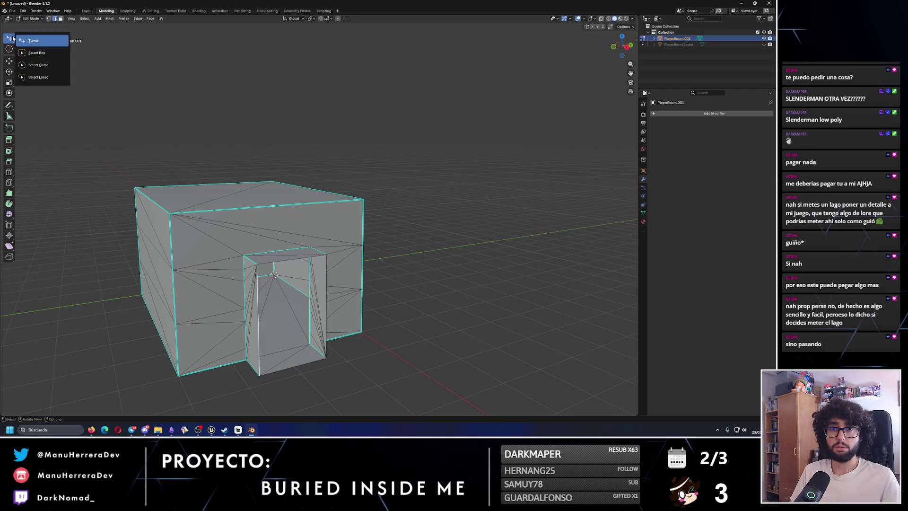
Step: Activate the Move tool and orbit to a higher angle over the room
{"action": "left_click_drag", "start_coordinate": [290, 283], "coordinate": [198, 227]}
{"action": "left_click", "coordinate": [11, 62]}
{"action": "mouse_move", "coordinate": [331, 222]}
{"action": "left_mouse_down"}
{"action": "mouse_move", "coordinate": [340, 227]}
{"action": "mouse_move", "coordinate": [339, 250]}
{"action": "left_mouse_up"}
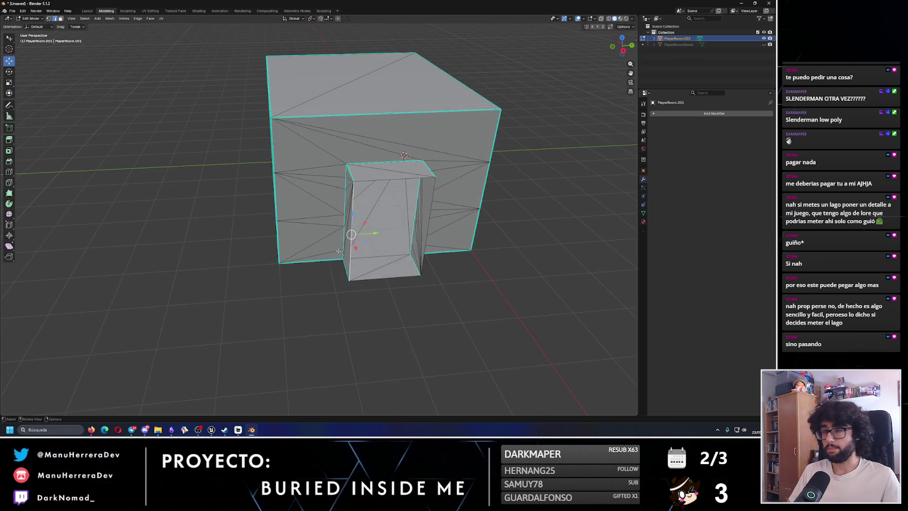
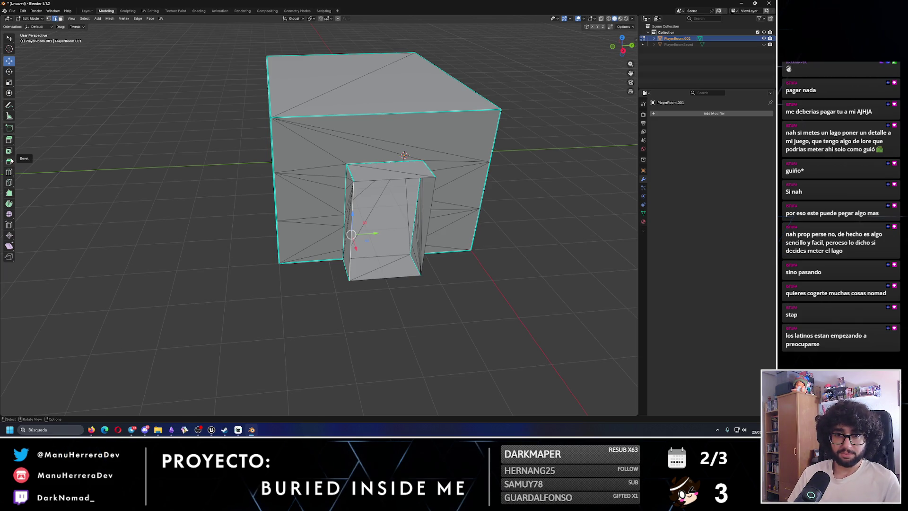
Step: Push the door block's front face inward about -2.15 m with Extrude Along Normals
{"action": "left_click", "coordinate": [9, 140]}
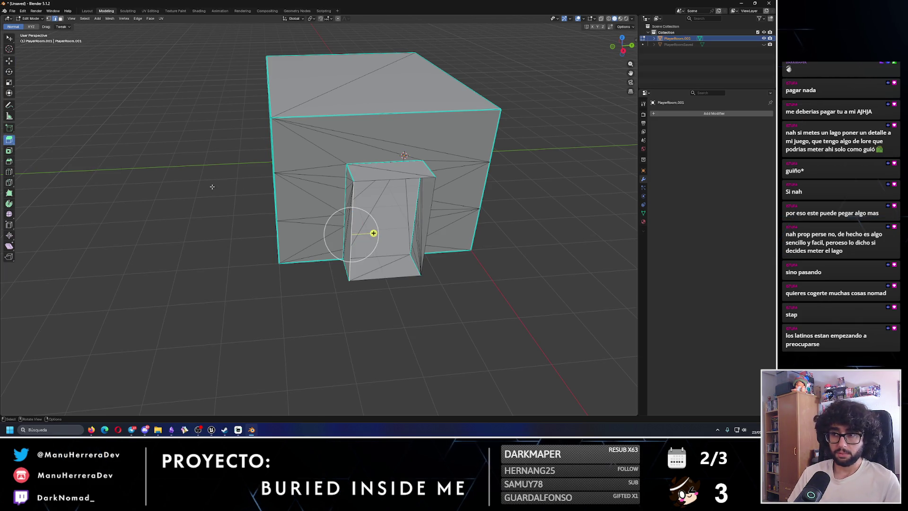
{"action": "mouse_move", "coordinate": [381, 234]}
{"action": "left_mouse_down"}
{"action": "mouse_move", "coordinate": [358, 282]}
{"action": "mouse_move", "coordinate": [426, 355]}
{"action": "left_mouse_up"}
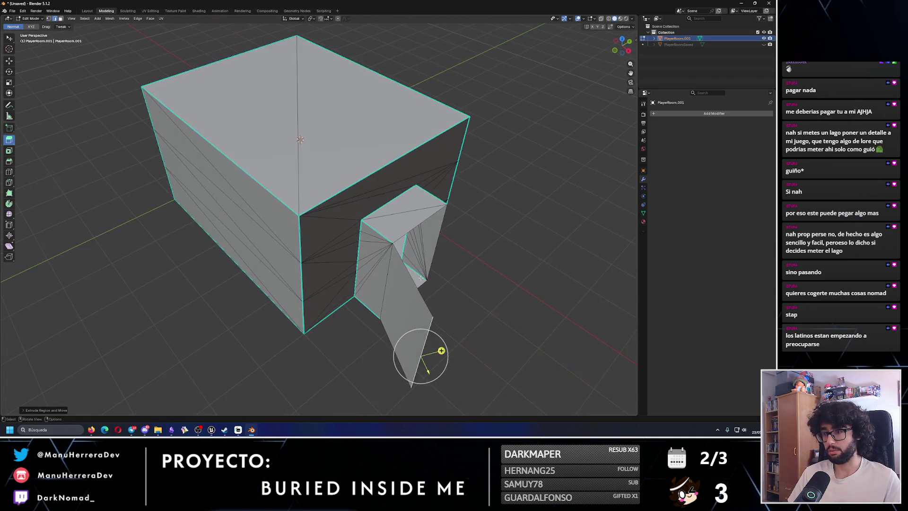
{"action": "key", "text": "ctrl+z"}
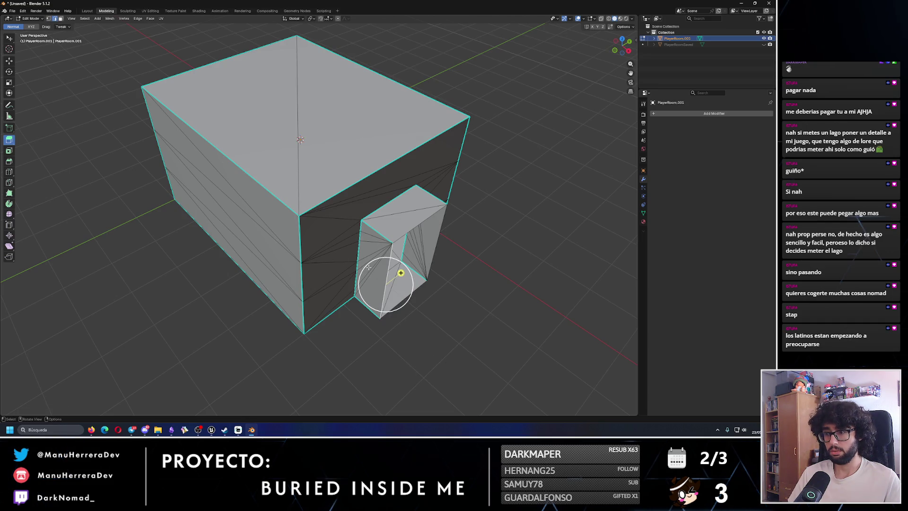
{"action": "left_click", "coordinate": [9, 140]}
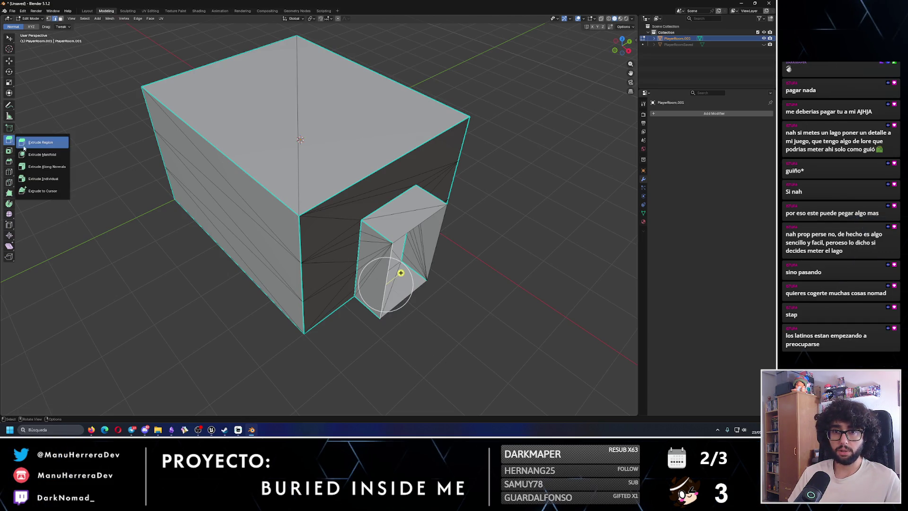
{"action": "left_click", "coordinate": [42, 166]}
{"action": "mouse_move", "coordinate": [405, 270]}
{"action": "left_mouse_down"}
{"action": "mouse_move", "coordinate": [478, 243]}
{"action": "mouse_move", "coordinate": [266, 320]}
{"action": "mouse_move", "coordinate": [293, 333]}
{"action": "left_mouse_up"}
{"action": "left_click_drag", "start_coordinate": [417, 298], "coordinate": [406, 272]}
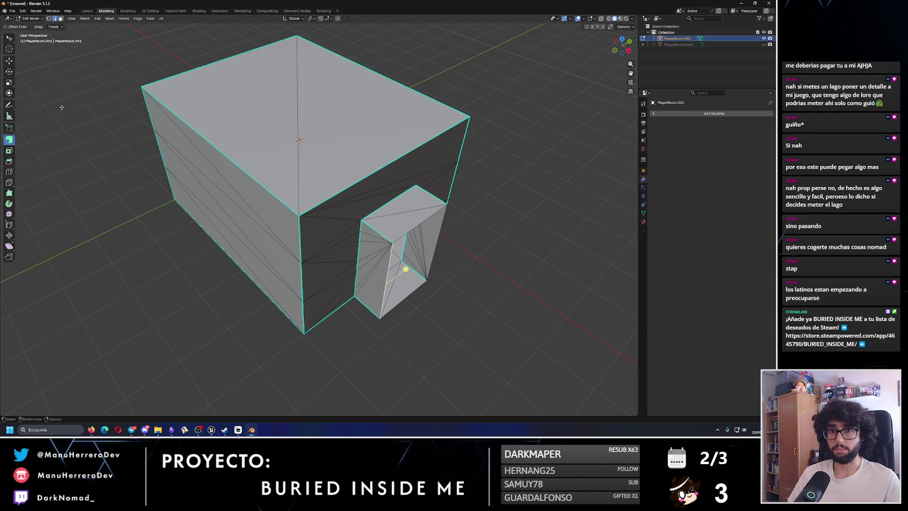
Step: Undo a stray edge extrusion inside the recess and bring up the Unreal Engine level
{"action": "left_click_drag", "start_coordinate": [8, 140], "coordinate": [38, 143]}
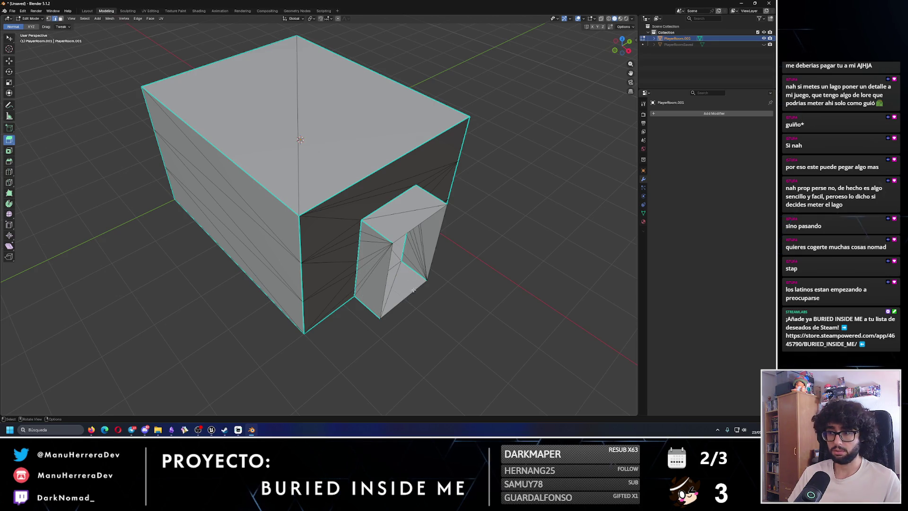
{"action": "left_click", "coordinate": [391, 273]}
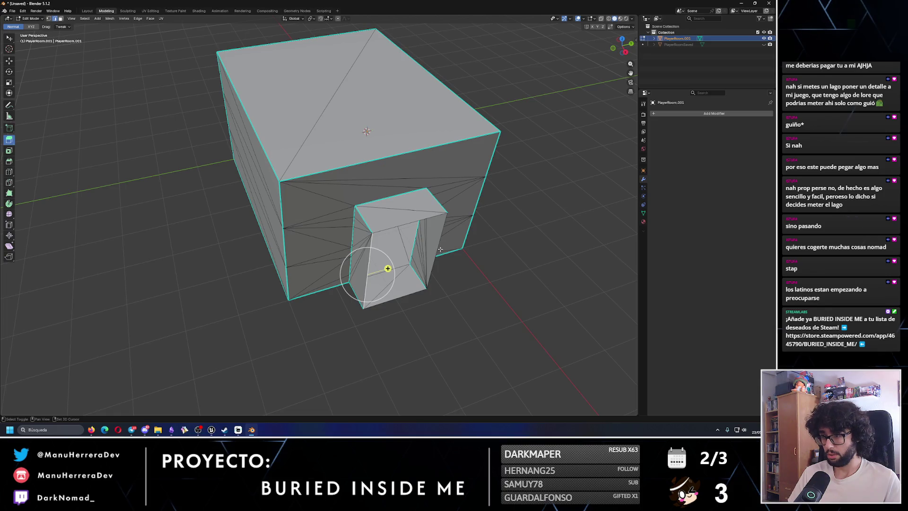
{"action": "mouse_move", "coordinate": [375, 270]}
{"action": "left_mouse_down"}
{"action": "mouse_move", "coordinate": [236, 296]}
{"action": "mouse_move", "coordinate": [199, 331]}
{"action": "left_mouse_up"}
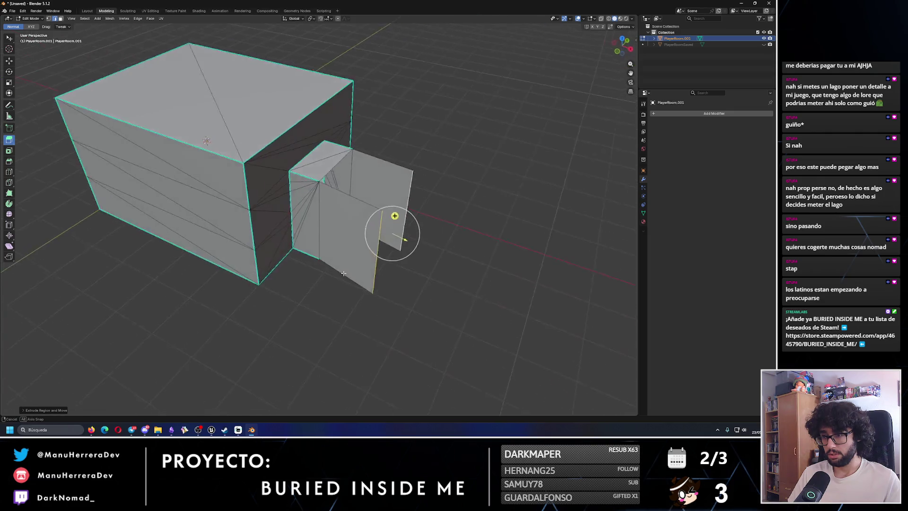
{"action": "key", "text": "ctrl+z"}
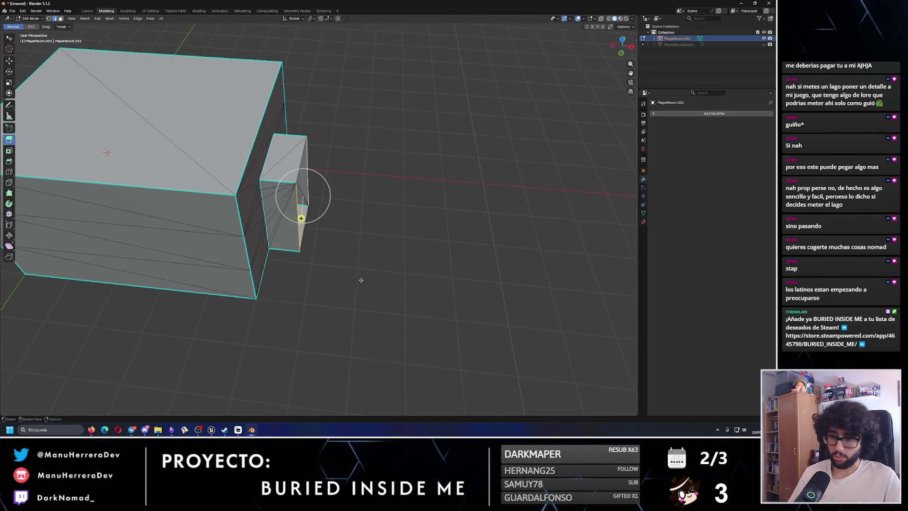
{"action": "left_click", "coordinate": [212, 429]}
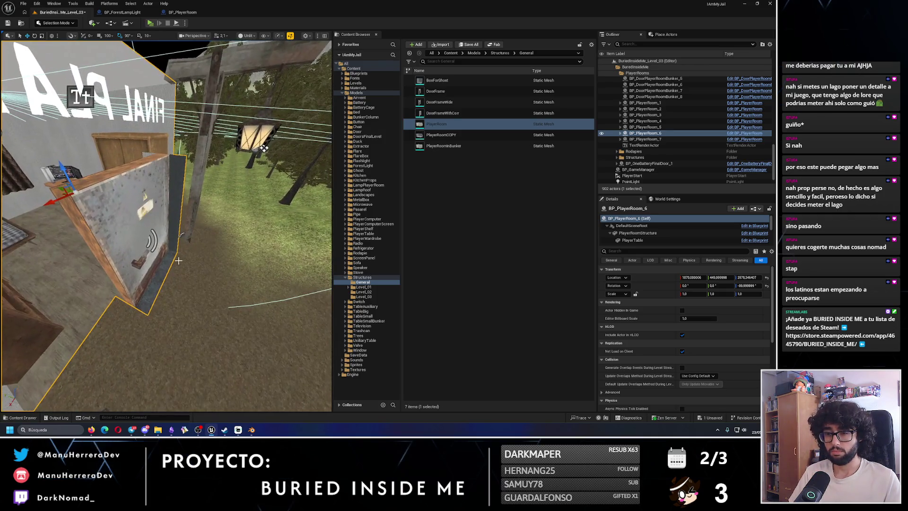
Step: Orbit and frame the player room wall in Unreal, then return to the Blender model
{"action": "key", "text": "alt+Tab"}
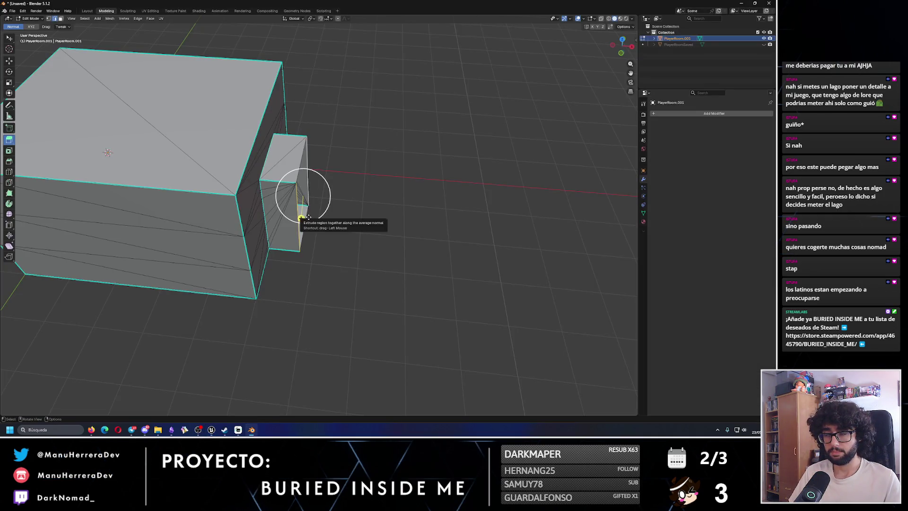
{"action": "key", "text": "alt+Tab"}
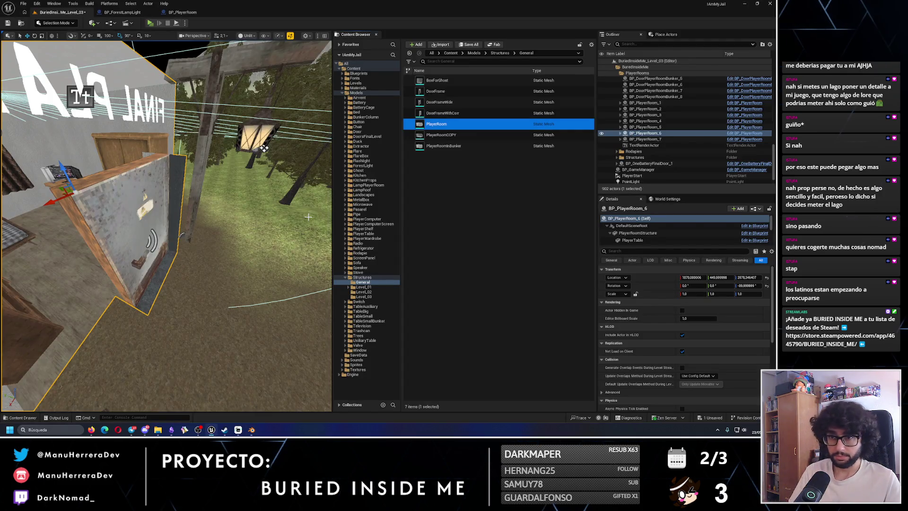
{"action": "left_click_drag", "start_coordinate": [264, 148], "coordinate": [204, 146]}
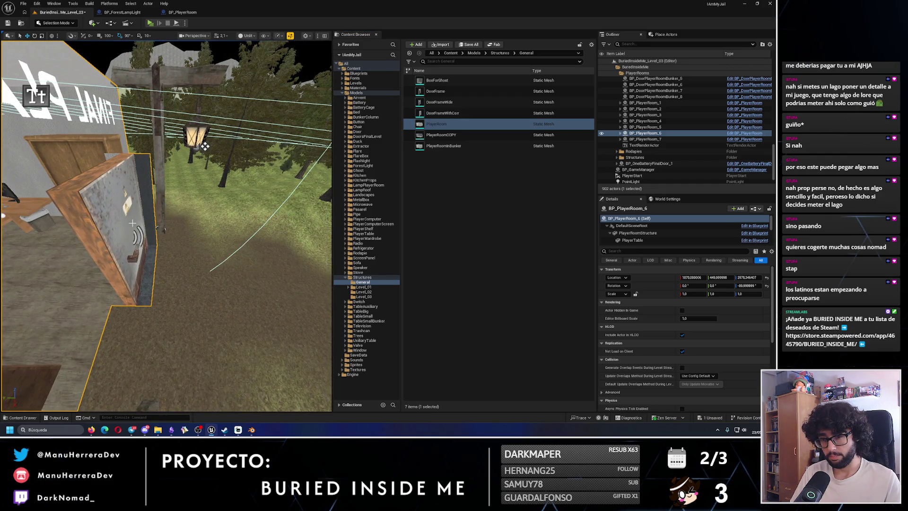
{"action": "key", "text": "f"}
{"action": "key", "text": "alt+Tab"}
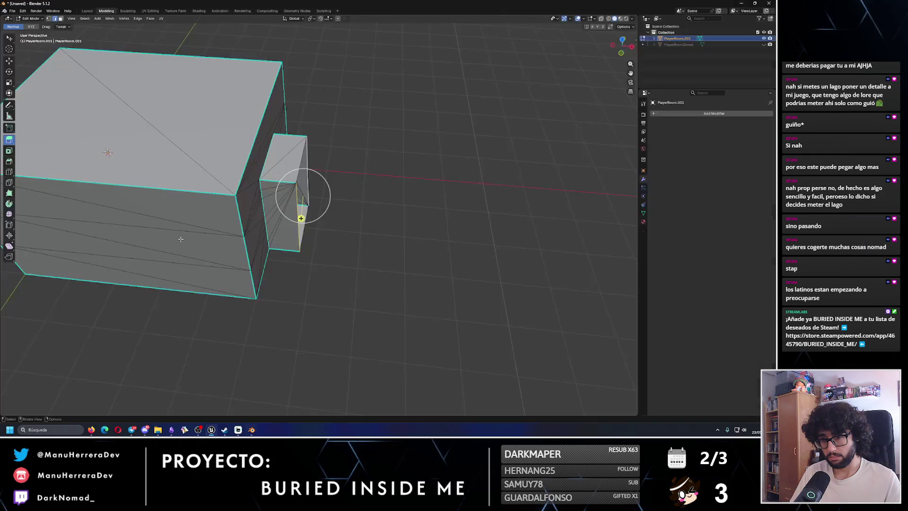
Step: Extrude the door block's end face outward, select one of its edges, and open the Snap settings
{"action": "left_click_drag", "start_coordinate": [302, 219], "coordinate": [339, 250]}
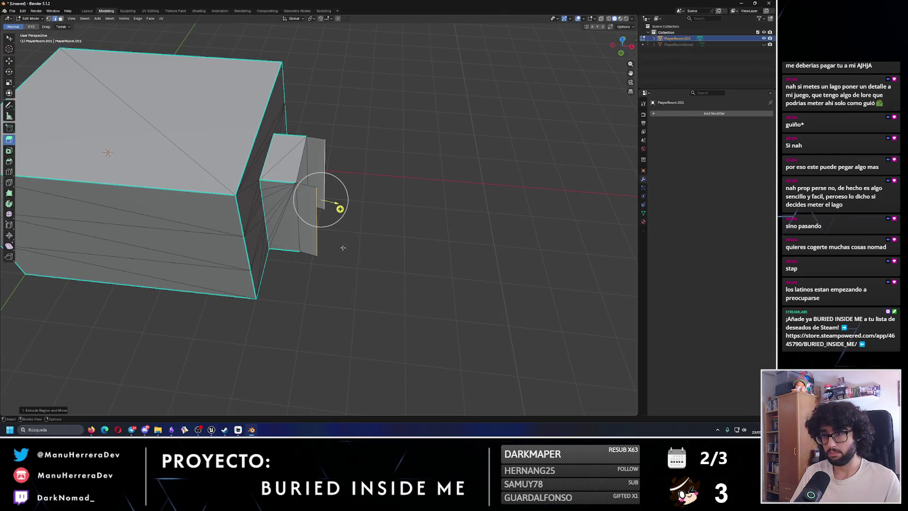
{"action": "left_click", "coordinate": [397, 169]}
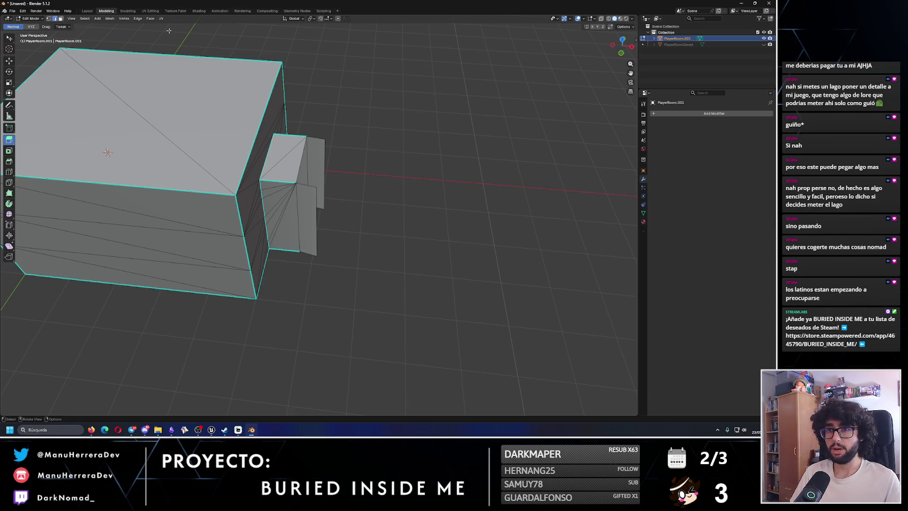
{"action": "left_click", "coordinate": [319, 188]}
{"action": "left_click", "coordinate": [9, 61]}
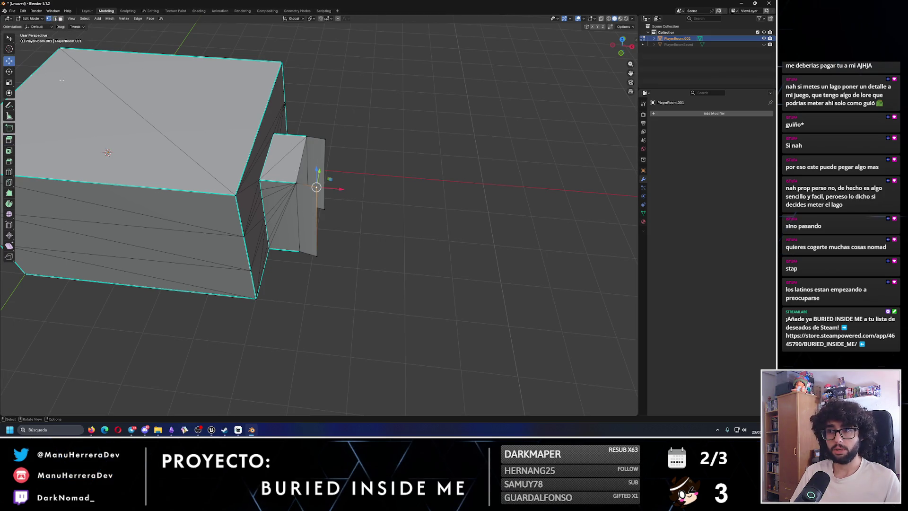
{"action": "scroll", "coordinate": [315, 179], "scroll_direction": "up", "scroll_amount": 6}
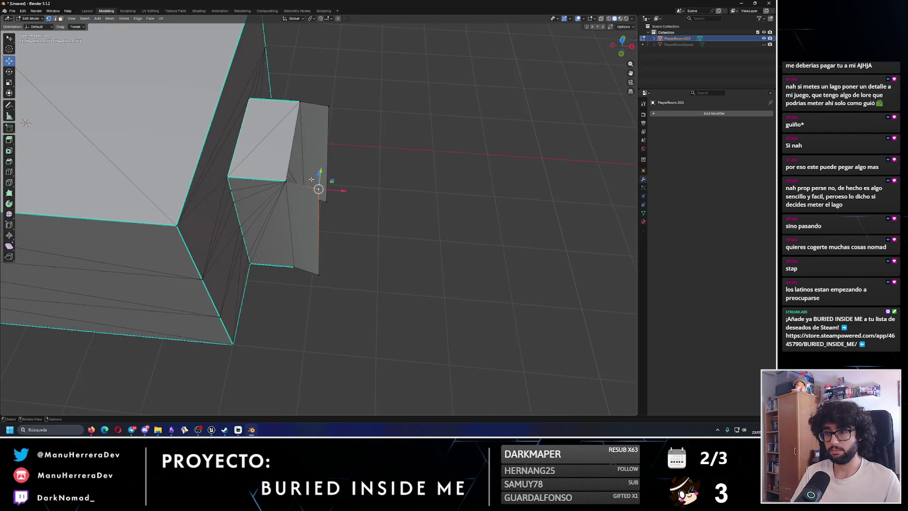
{"action": "left_click", "coordinate": [328, 18]}
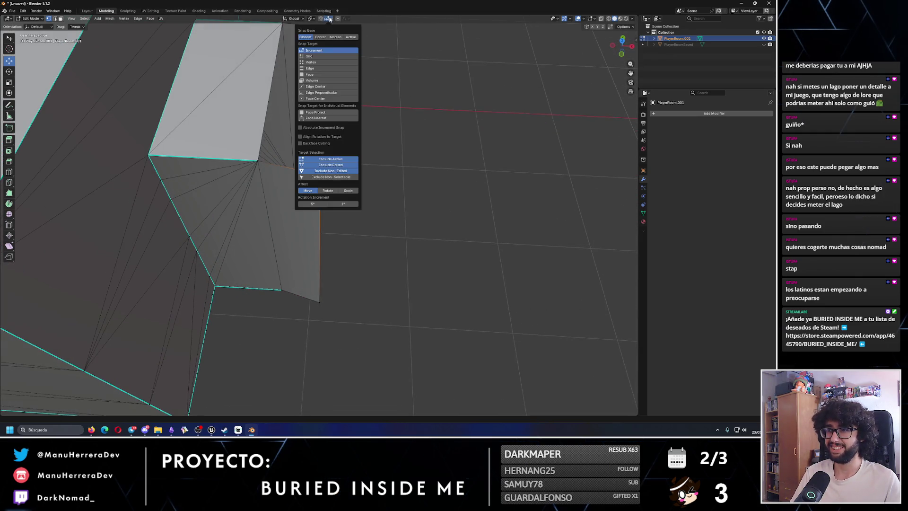
Step: Set Snap Target to Vertex and snap the flap's first vertex onto the box corner
{"action": "left_click", "coordinate": [314, 62]}
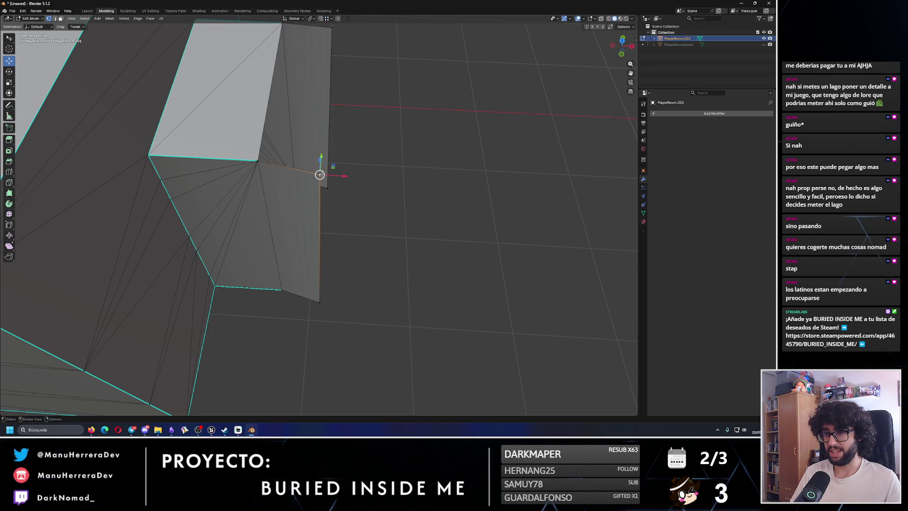
{"action": "key", "text": "g"}
{"action": "key", "text": "x"}
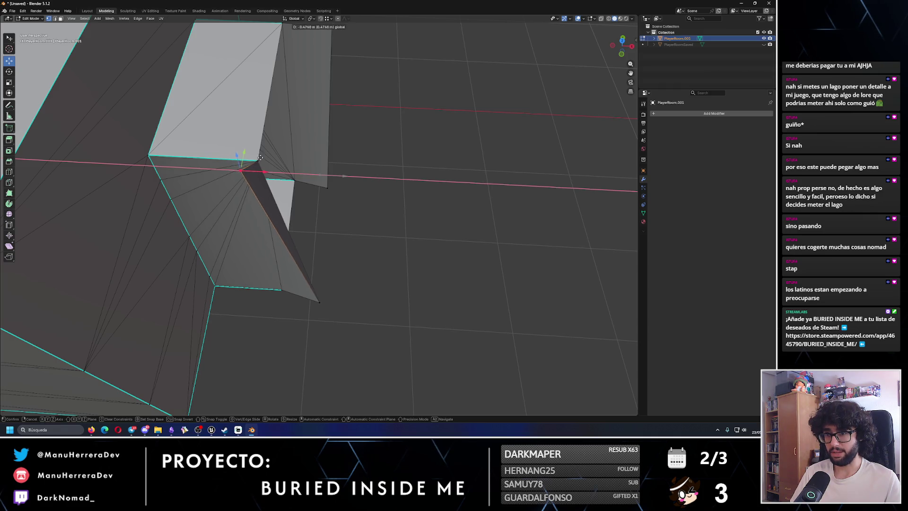
{"action": "left_click", "coordinate": [255, 168]}
{"action": "key", "text": "ctrl+z"}
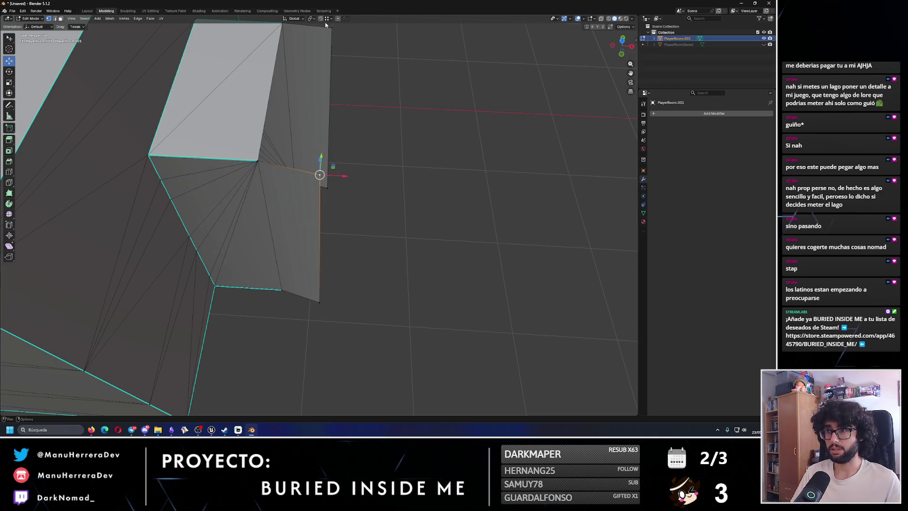
{"action": "left_click_drag", "start_coordinate": [341, 177], "coordinate": [260, 162]}
{"action": "right_click", "coordinate": [236, 163]}
Step: Snap the flap's tip vertex onto the box corner with X- then Y-constrained moves
{"action": "left_click", "coordinate": [321, 292]}
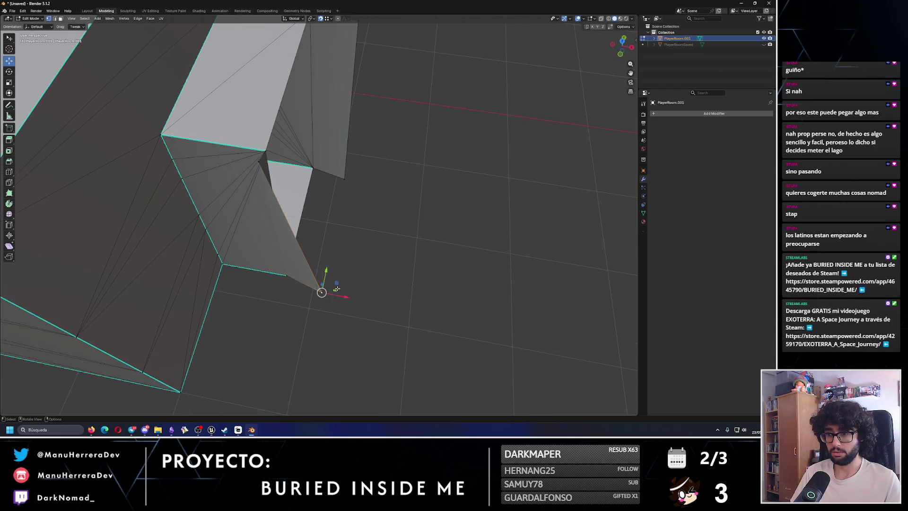
{"action": "key", "text": "g"}
{"action": "key", "text": "x"}
{"action": "left_click", "coordinate": [267, 160]}
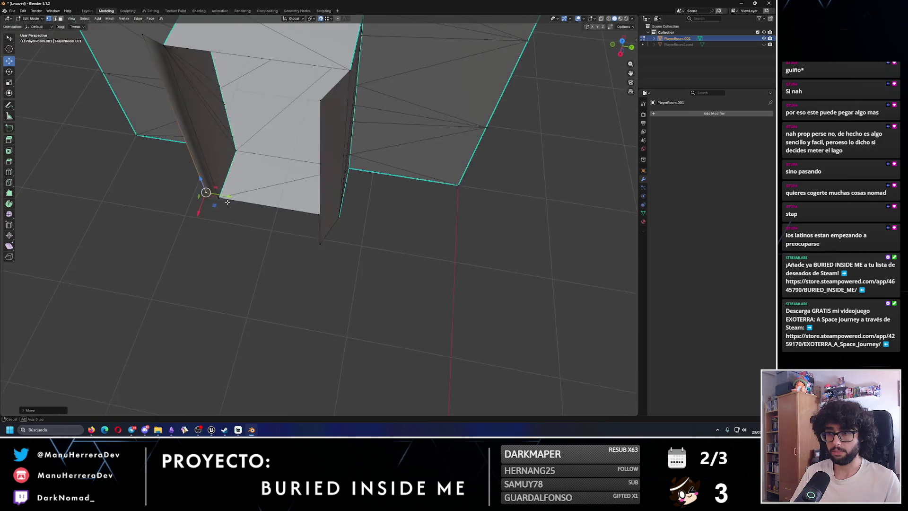
{"action": "left_click_drag", "start_coordinate": [248, 207], "coordinate": [249, 171]}
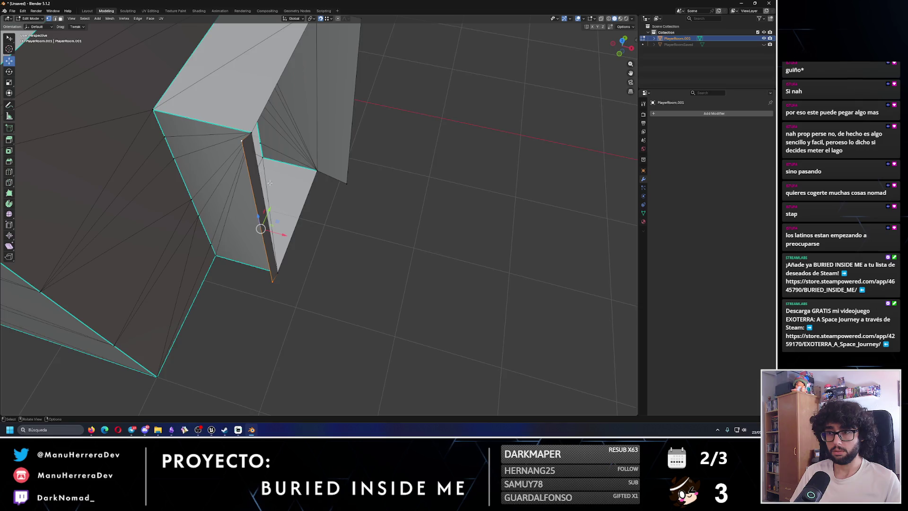
{"action": "left_click_drag", "start_coordinate": [250, 213], "coordinate": [259, 217]}
{"action": "key", "text": "g"}
{"action": "key", "text": "y"}
{"action": "left_click", "coordinate": [216, 347]}
{"action": "mouse_move", "coordinate": [216, 347]}
{"action": "left_mouse_down"}
{"action": "mouse_move", "coordinate": [222, 331]}
{"action": "mouse_move", "coordinate": [279, 298]}
{"action": "mouse_move", "coordinate": [345, 183]}
{"action": "mouse_move", "coordinate": [257, 257]}
{"action": "mouse_move", "coordinate": [277, 253]}
{"action": "left_mouse_up"}
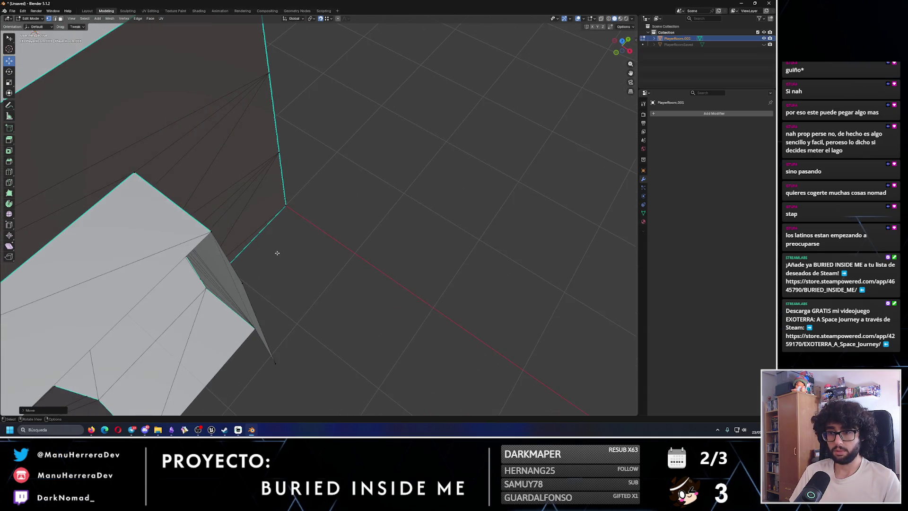
Step: Move the flap's remaining vertices with Y and X constraints to form the slanted panel
{"action": "left_click", "coordinate": [246, 280]}
{"action": "key", "text": "g"}
{"action": "key", "text": "y"}
{"action": "left_click", "coordinate": [288, 202]}
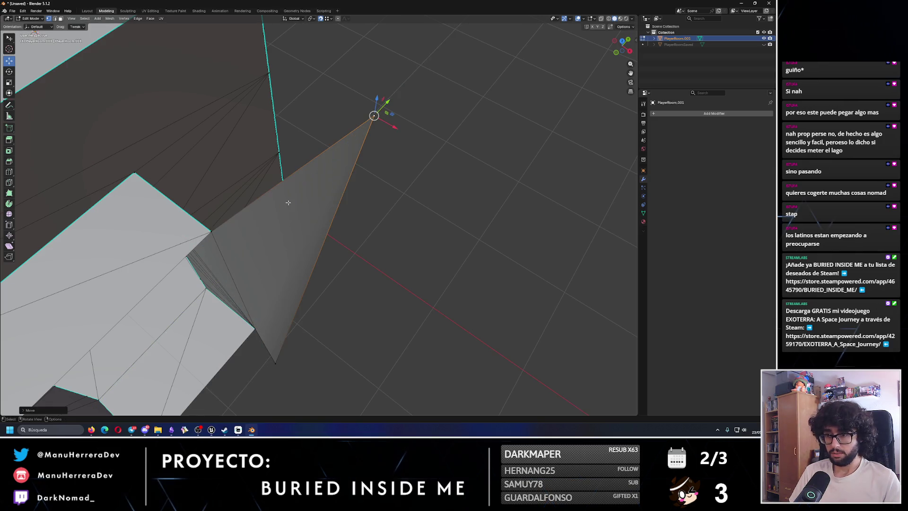
{"action": "key", "text": "g"}
{"action": "key", "text": "x"}
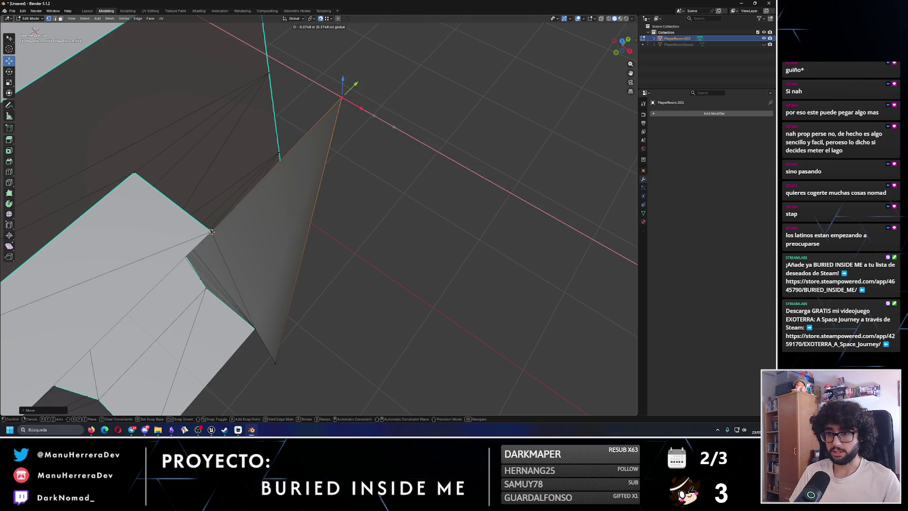
{"action": "left_click", "coordinate": [225, 243]}
{"action": "left_click", "coordinate": [274, 364]}
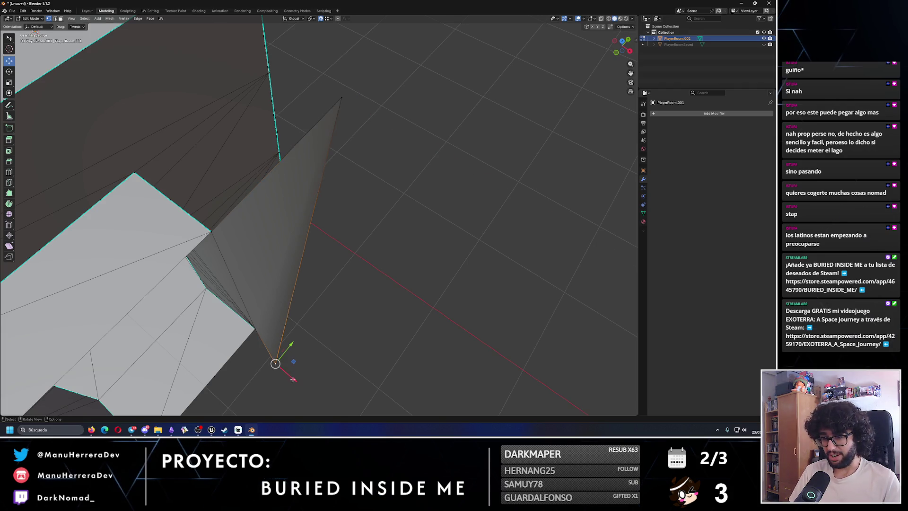
{"action": "key", "text": "g"}
{"action": "key", "text": "y"}
{"action": "left_click", "coordinate": [267, 244]}
{"action": "scroll", "coordinate": [268, 244], "scroll_direction": "down", "scroll_amount": 5}
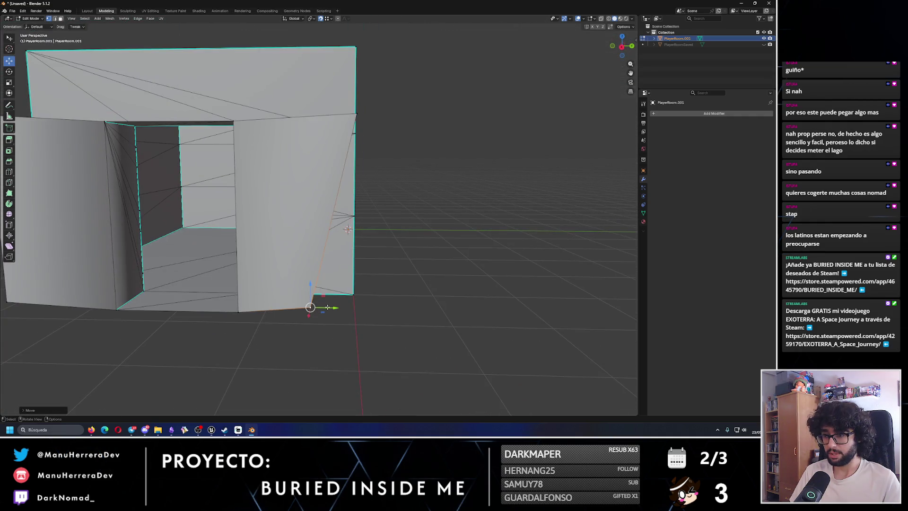
Step: Switch to edge select and extend the front panel's left edge outward
{"action": "mouse_move", "coordinate": [327, 308]}
{"action": "left_mouse_down"}
{"action": "mouse_move", "coordinate": [331, 246]}
{"action": "mouse_move", "coordinate": [309, 178]}
{"action": "mouse_move", "coordinate": [265, 187]}
{"action": "mouse_move", "coordinate": [326, 223]}
{"action": "mouse_move", "coordinate": [340, 210]}
{"action": "left_mouse_up"}
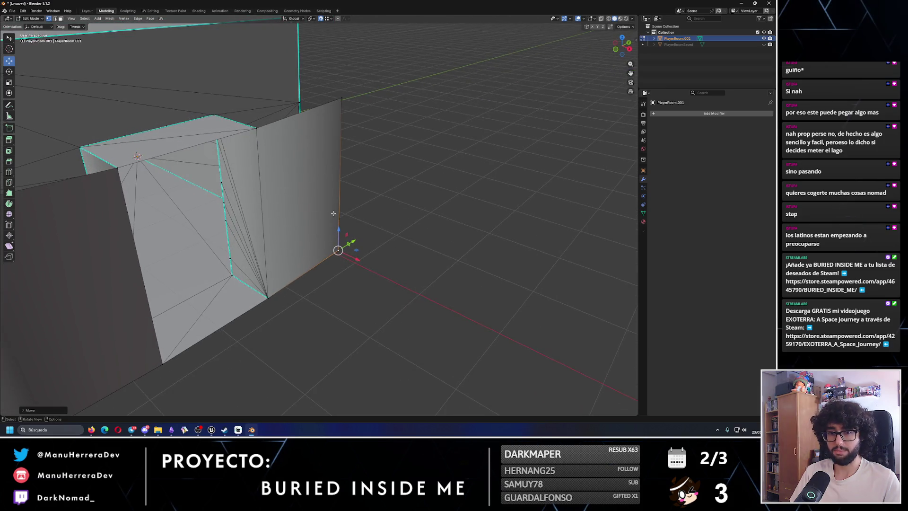
{"action": "scroll", "coordinate": [341, 210], "scroll_direction": "down", "scroll_amount": 4}
{"action": "left_click_drag", "start_coordinate": [284, 246], "coordinate": [280, 223]}
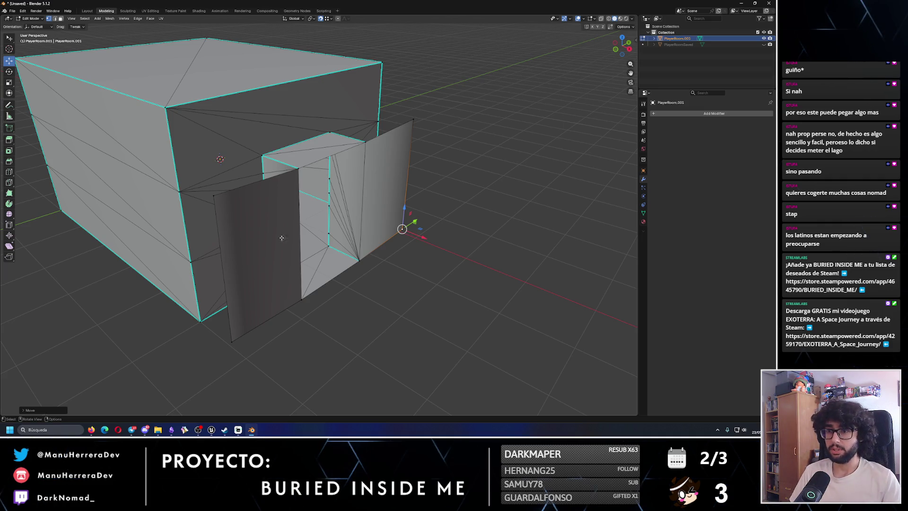
{"action": "left_click", "coordinate": [213, 195]}
{"action": "left_click", "coordinate": [54, 19]}
{"action": "scroll", "coordinate": [221, 266], "scroll_direction": "up", "scroll_amount": 2}
{"action": "left_click_drag", "start_coordinate": [203, 290], "coordinate": [138, 290]}
Step: Align the left wall's bottom corner vertex with the room box using a Z-constrained move
{"action": "scroll", "coordinate": [217, 237], "scroll_direction": "right", "scroll_amount": 5}
{"action": "scroll", "coordinate": [217, 217], "scroll_direction": "up", "scroll_amount": 5}
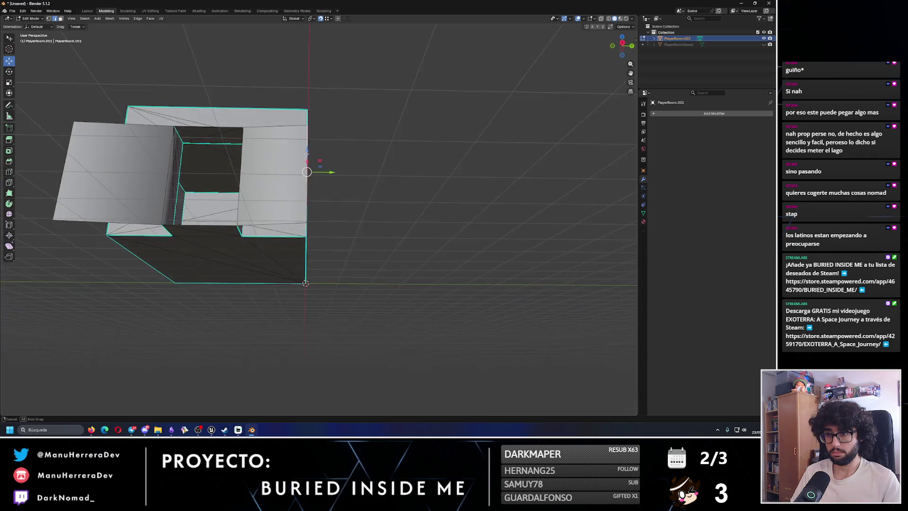
{"action": "scroll", "coordinate": [293, 171], "scroll_direction": "up", "scroll_amount": 5}
{"action": "left_click_drag", "start_coordinate": [293, 171], "coordinate": [85, 27]}
{"action": "left_click", "coordinate": [263, 207]}
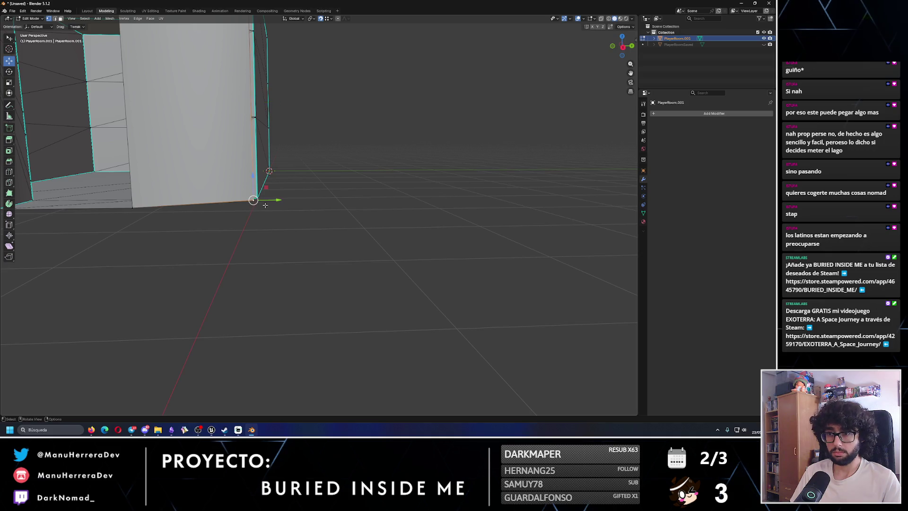
{"action": "left_click_drag", "start_coordinate": [254, 178], "coordinate": [254, 184]}
{"action": "scroll", "coordinate": [253, 198], "scroll_direction": "down", "scroll_amount": 6}
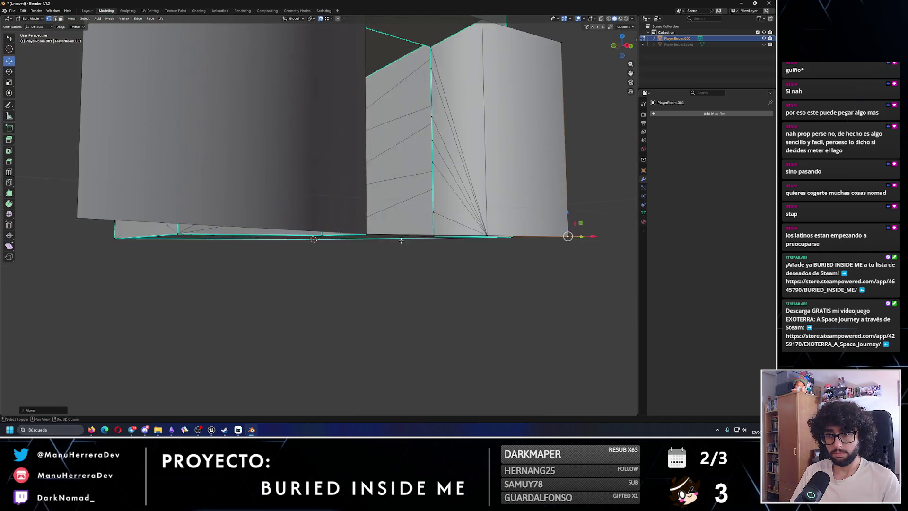
{"action": "mouse_move", "coordinate": [252, 215]}
{"action": "left_mouse_down"}
{"action": "mouse_move", "coordinate": [260, 220]}
{"action": "mouse_move", "coordinate": [274, 159]}
{"action": "mouse_move", "coordinate": [255, 165]}
{"action": "mouse_move", "coordinate": [394, 214]}
{"action": "mouse_move", "coordinate": [446, 197]}
{"action": "left_mouse_up"}
{"action": "key", "text": "g"}
{"action": "key", "text": "z"}
{"action": "left_click", "coordinate": [260, 220]}
{"action": "scroll", "coordinate": [274, 158], "scroll_direction": "down", "scroll_amount": 4}
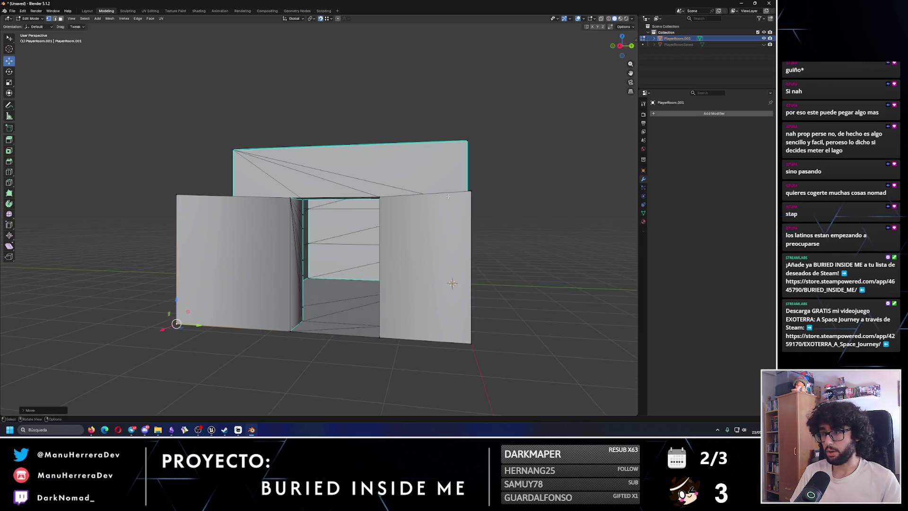
Step: Level the right panel's top corner with the room using a Z-constrained move
{"action": "left_click", "coordinate": [470, 189]}
{"action": "key", "text": "g"}
{"action": "key", "text": "z"}
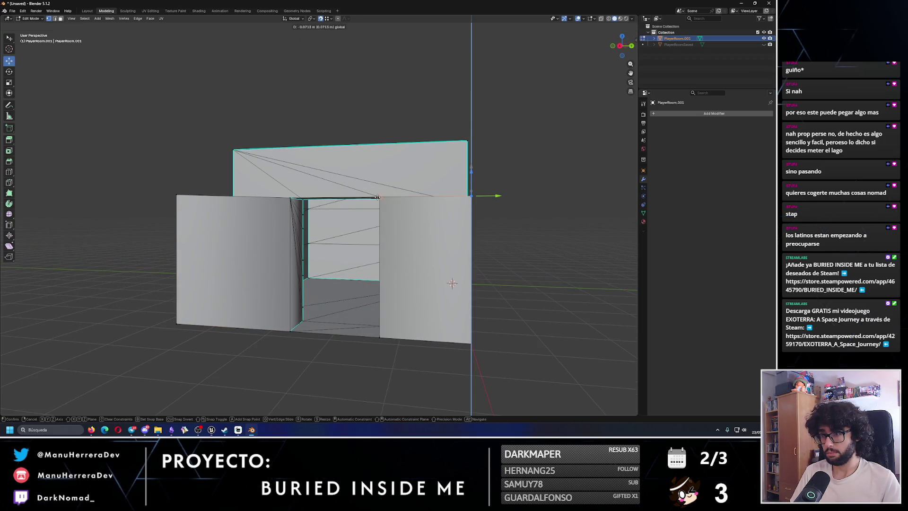
{"action": "left_click", "coordinate": [452, 283]}
{"action": "mouse_move", "coordinate": [452, 283]}
{"action": "left_mouse_down"}
{"action": "mouse_move", "coordinate": [468, 208]}
{"action": "mouse_move", "coordinate": [450, 196]}
{"action": "left_mouse_up"}
{"action": "mouse_move", "coordinate": [442, 159]}
{"action": "left_mouse_down"}
{"action": "mouse_move", "coordinate": [313, 180]}
{"action": "mouse_move", "coordinate": [317, 234]}
{"action": "left_mouse_up"}
{"action": "scroll", "coordinate": [317, 235], "scroll_direction": "down", "scroll_amount": 3}
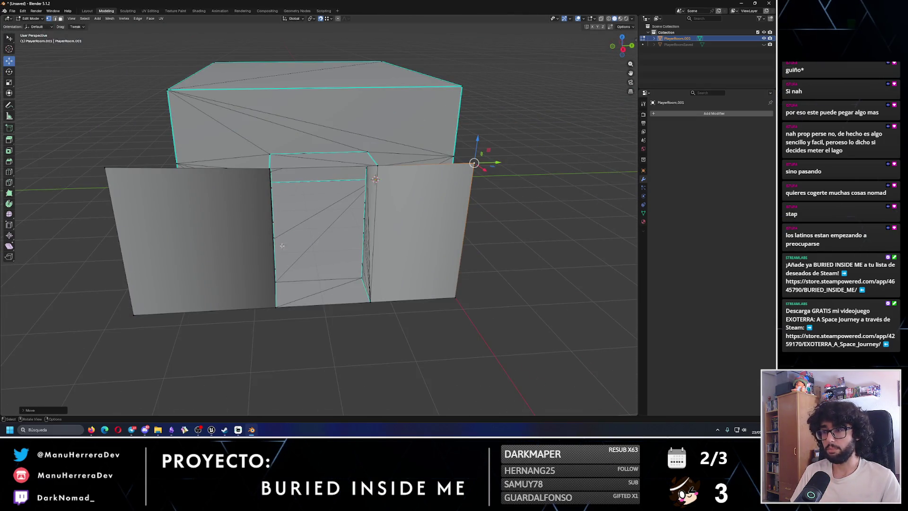
Step: Extend the right panel's outer edge sideways along Y to reach the room's corner
{"action": "key", "text": "2"}
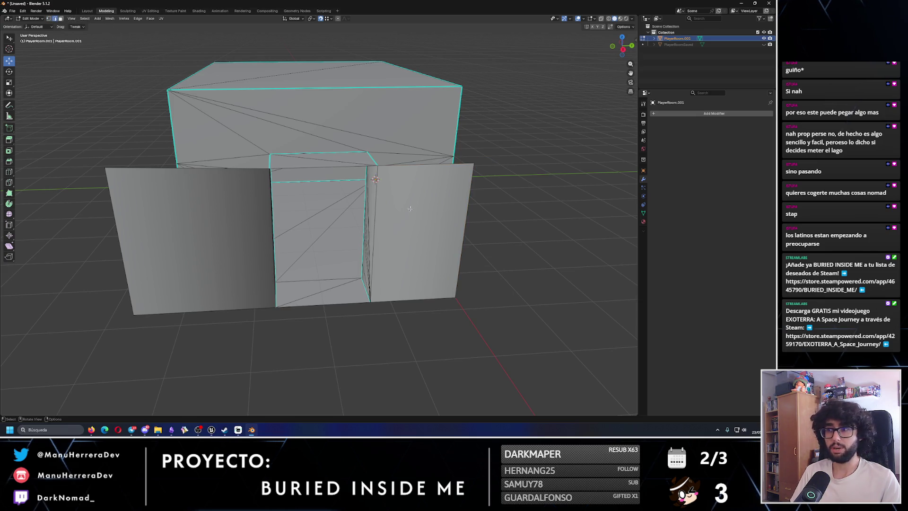
{"action": "left_click", "coordinate": [467, 196]}
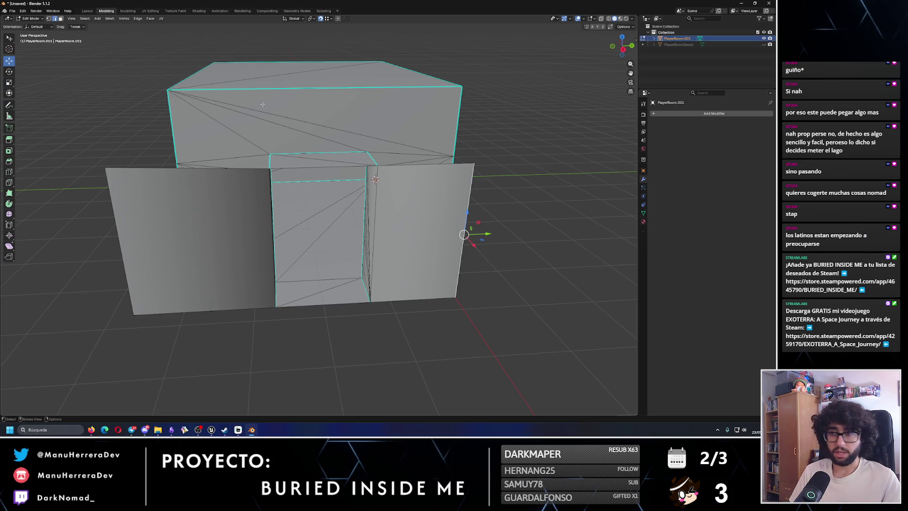
{"action": "left_click", "coordinate": [747, 3]}
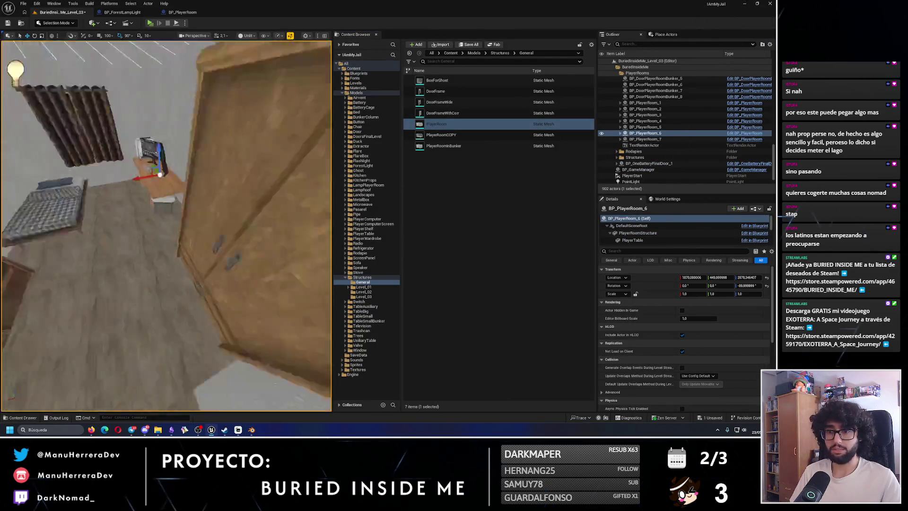
{"action": "key", "text": "alt+Tab"}
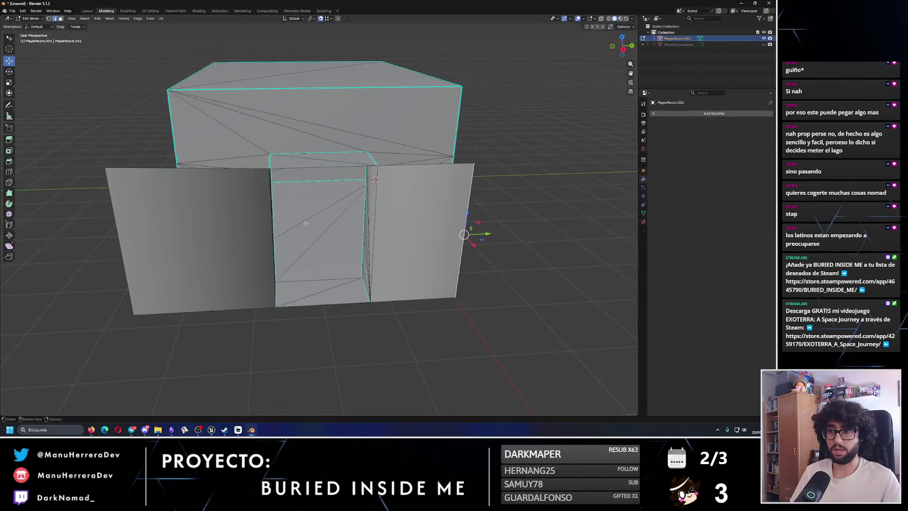
{"action": "scroll", "coordinate": [373, 213], "scroll_direction": "up", "scroll_amount": 6}
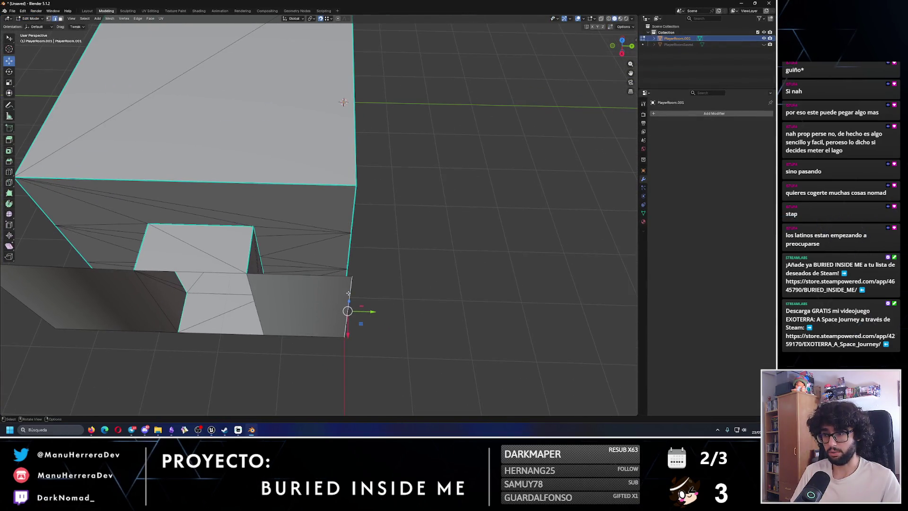
{"action": "mouse_move", "coordinate": [367, 312]}
{"action": "left_mouse_down"}
{"action": "mouse_move", "coordinate": [395, 313]}
{"action": "mouse_move", "coordinate": [362, 291]}
{"action": "mouse_move", "coordinate": [341, 259]}
{"action": "mouse_move", "coordinate": [373, 220]}
{"action": "mouse_move", "coordinate": [407, 204]}
{"action": "mouse_move", "coordinate": [373, 187]}
{"action": "left_mouse_up"}
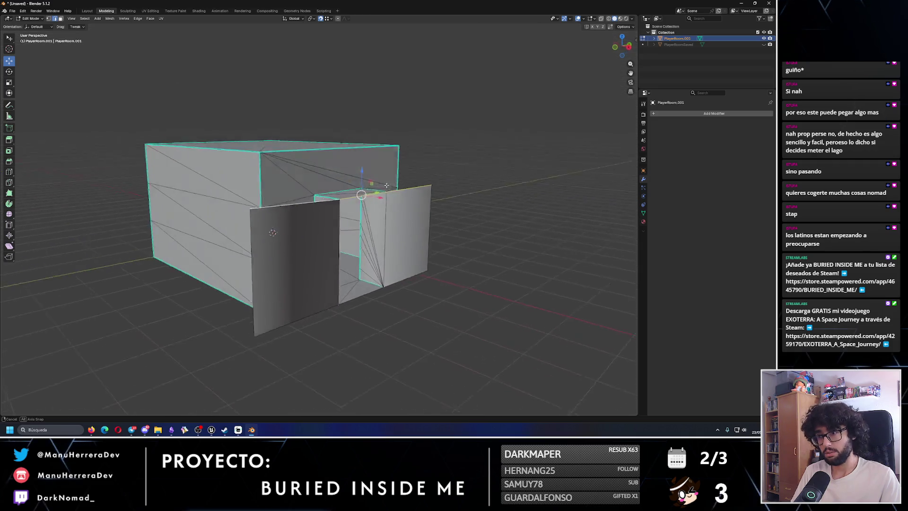
{"action": "scroll", "coordinate": [375, 184], "scroll_direction": "up", "scroll_amount": 4}
{"action": "scroll", "coordinate": [376, 184], "scroll_direction": "up", "scroll_amount": 2}
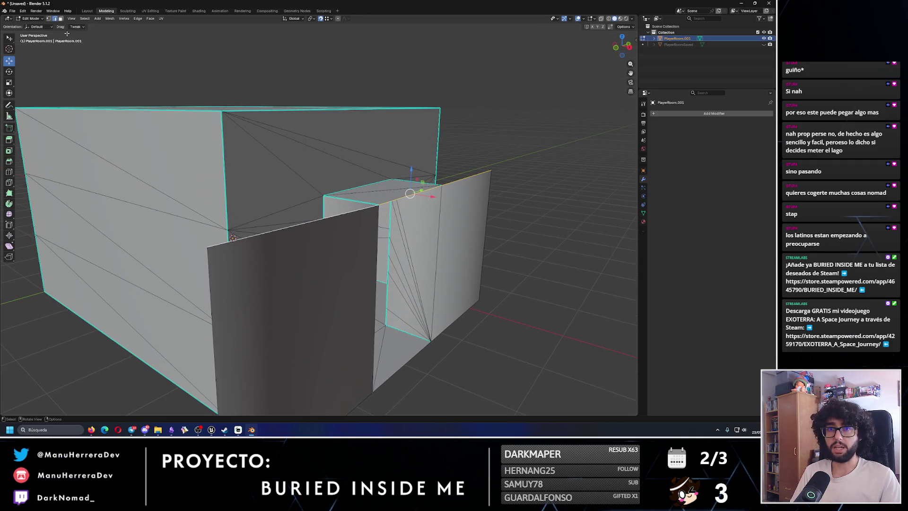
Step: Extrude the panel's top edge into a slab and raise it along Z to the roof line
{"action": "left_click", "coordinate": [9, 139]}
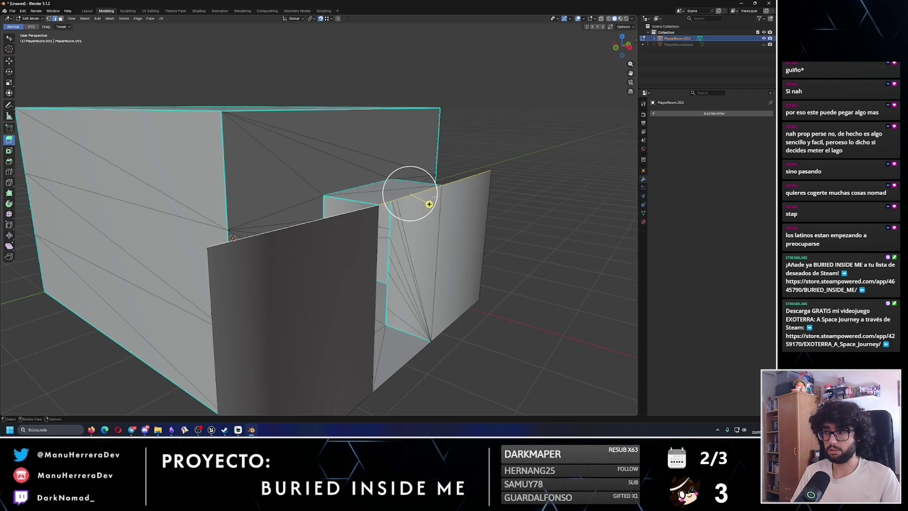
{"action": "left_click_drag", "start_coordinate": [429, 204], "coordinate": [404, 183]}
{"action": "left_click_drag", "start_coordinate": [352, 162], "coordinate": [352, 162]}
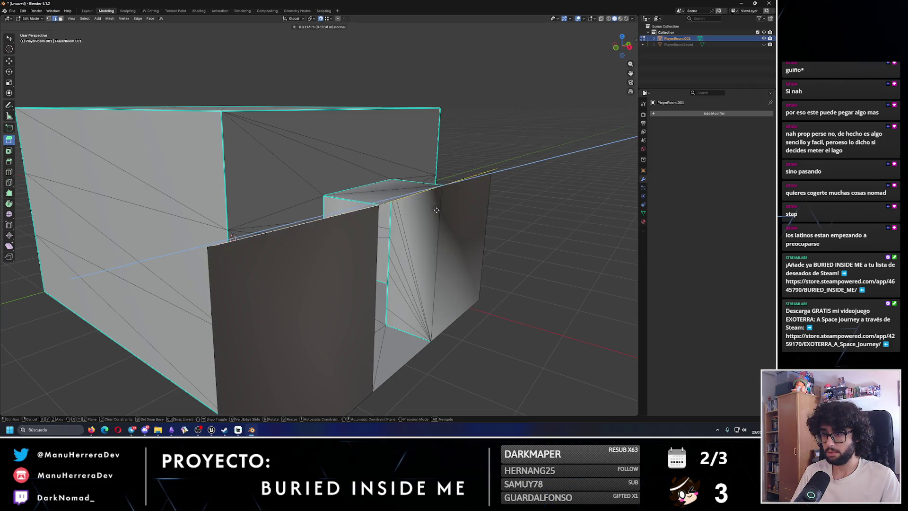
{"action": "left_click_drag", "start_coordinate": [400, 199], "coordinate": [107, 141]}
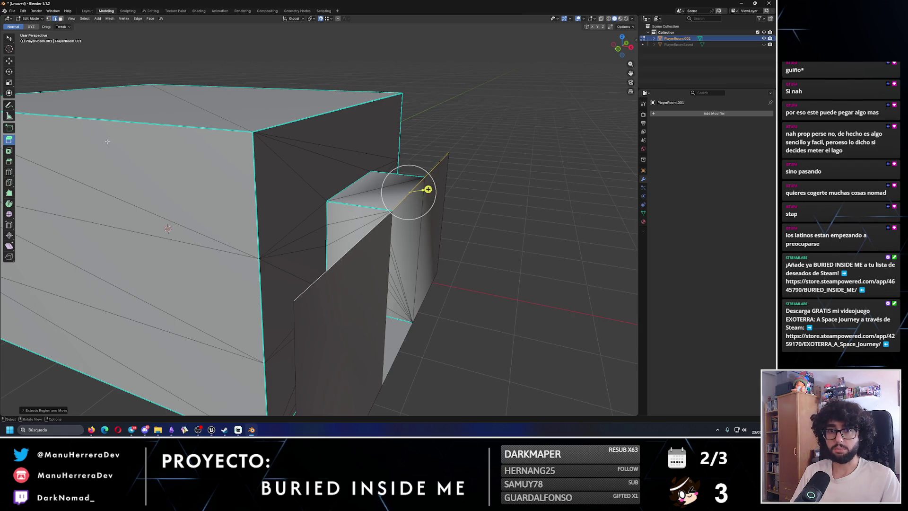
{"action": "left_click_drag", "start_coordinate": [428, 189], "coordinate": [413, 201]}
{"action": "left_click", "coordinate": [9, 61]}
{"action": "mouse_move", "coordinate": [386, 170]}
{"action": "left_mouse_down"}
{"action": "mouse_move", "coordinate": [402, 57]}
{"action": "mouse_move", "coordinate": [400, 92]}
{"action": "mouse_move", "coordinate": [454, 95]}
{"action": "left_mouse_up"}
{"action": "scroll", "coordinate": [367, 159], "scroll_direction": "down", "scroll_amount": 5}
{"action": "left_click_drag", "start_coordinate": [368, 158], "coordinate": [113, 31]}
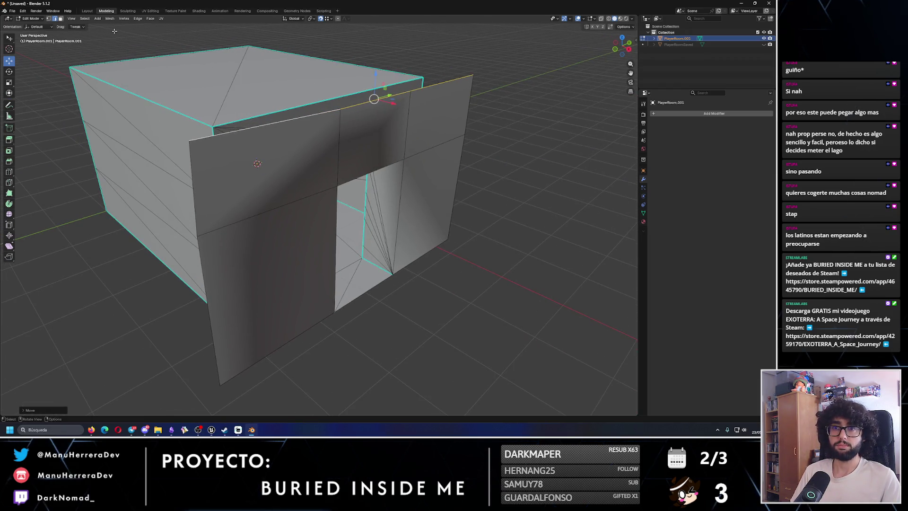
Step: Shift the front wall's upper points above and right of the doorway leftward
{"action": "left_click", "coordinate": [108, 30]}
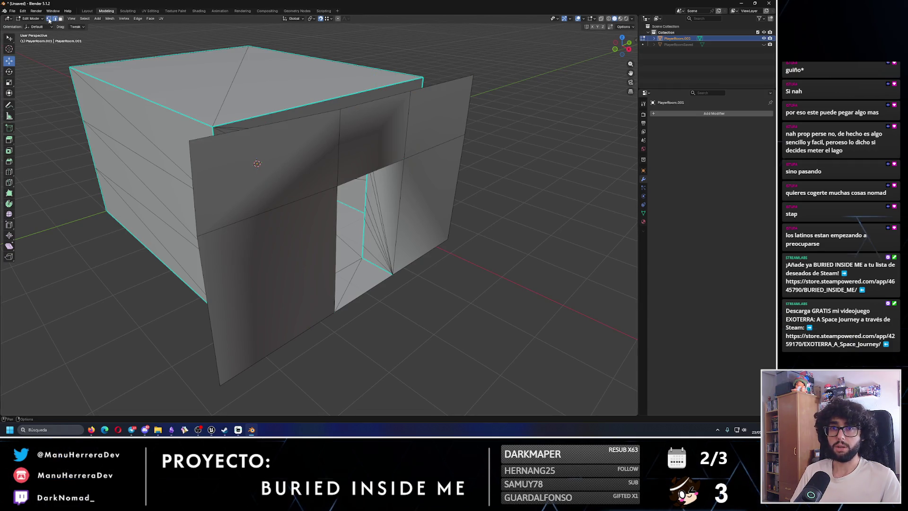
{"action": "left_click", "coordinate": [202, 152]}
{"action": "left_click_drag", "start_coordinate": [203, 152], "coordinate": [225, 179]}
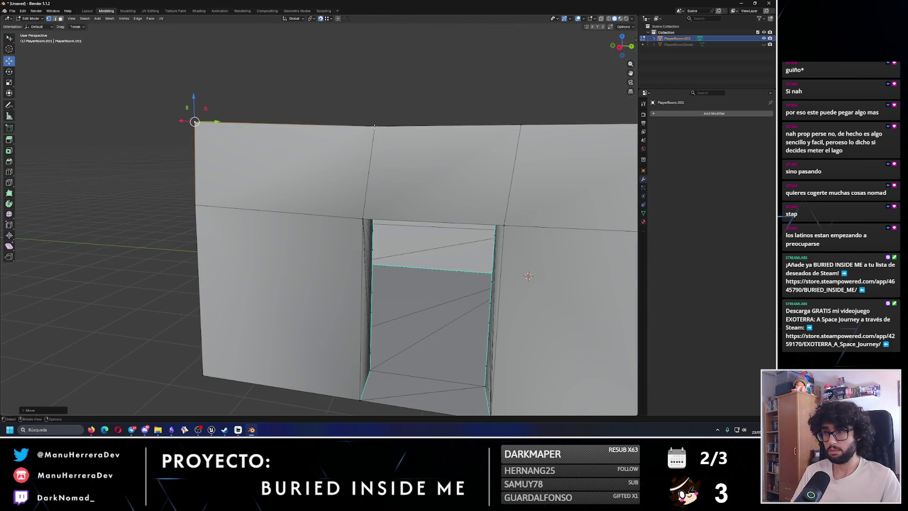
{"action": "left_click_drag", "start_coordinate": [374, 127], "coordinate": [362, 218]}
{"action": "left_click_drag", "start_coordinate": [520, 128], "coordinate": [510, 126]}
{"action": "left_click_drag", "start_coordinate": [530, 209], "coordinate": [448, 194]}
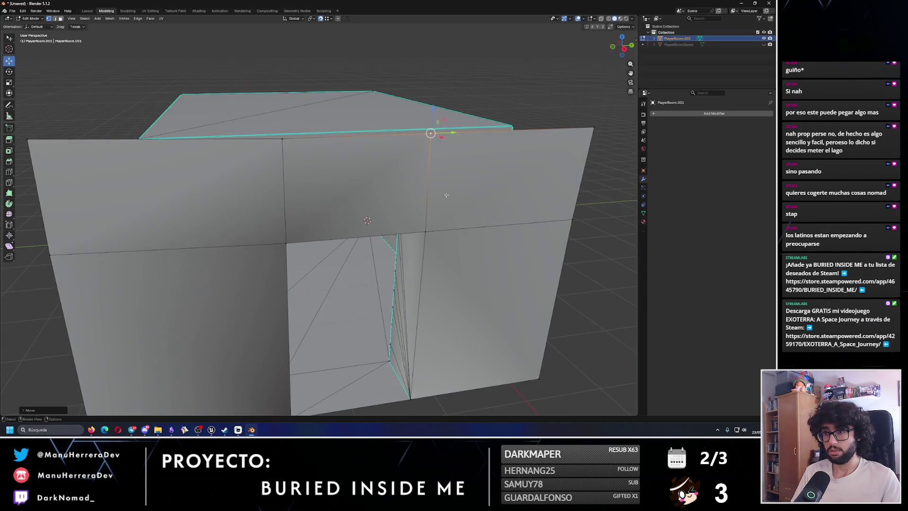
{"action": "left_click_drag", "start_coordinate": [278, 137], "coordinate": [196, 135]}
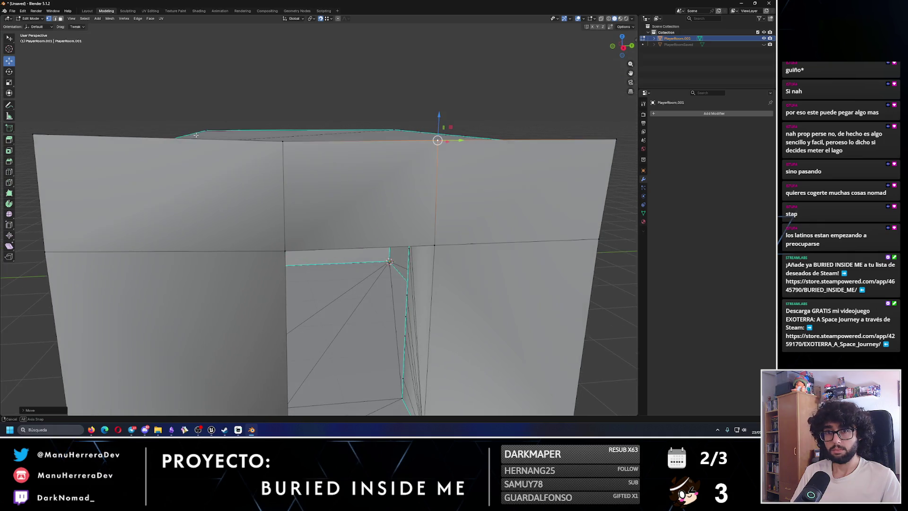
Step: Level the vertical edges above the doorway so the wall's top edge is flat
{"action": "left_click", "coordinate": [285, 141]}
{"action": "left_click_drag", "start_coordinate": [281, 121], "coordinate": [281, 113]}
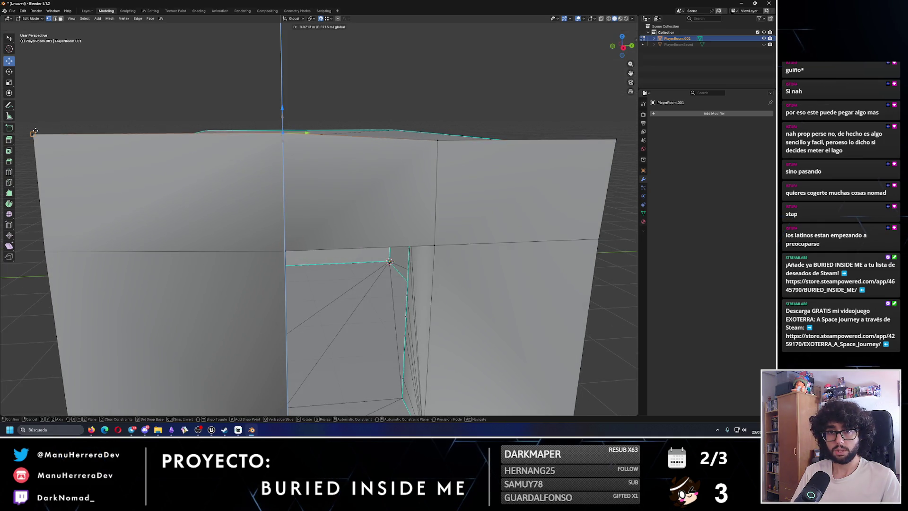
{"action": "left_click", "coordinate": [437, 121]}
{"action": "left_click_drag", "start_coordinate": [436, 122], "coordinate": [425, 127]}
{"action": "left_click_drag", "start_coordinate": [426, 126], "coordinate": [404, 129]}
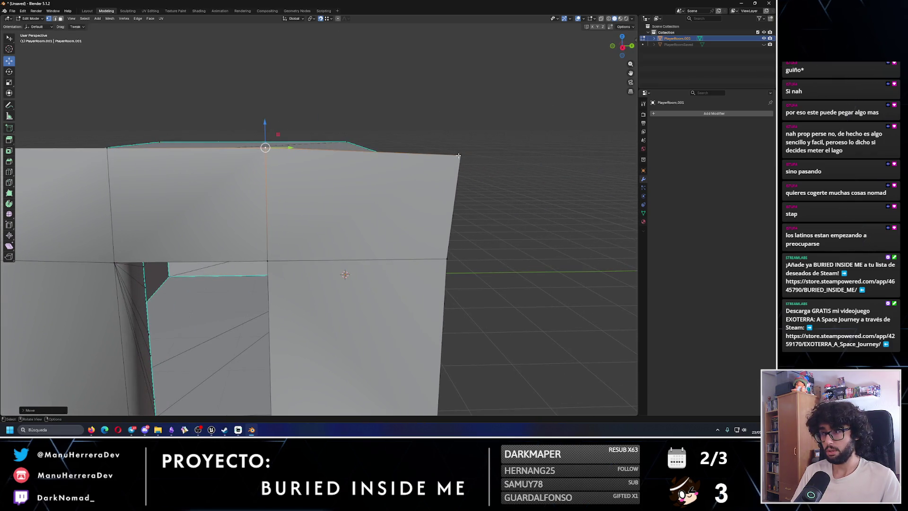
{"action": "key", "text": "g"}
{"action": "key", "text": "z"}
{"action": "left_click", "coordinate": [291, 141]}
{"action": "left_click_drag", "start_coordinate": [291, 142], "coordinate": [481, 135]}
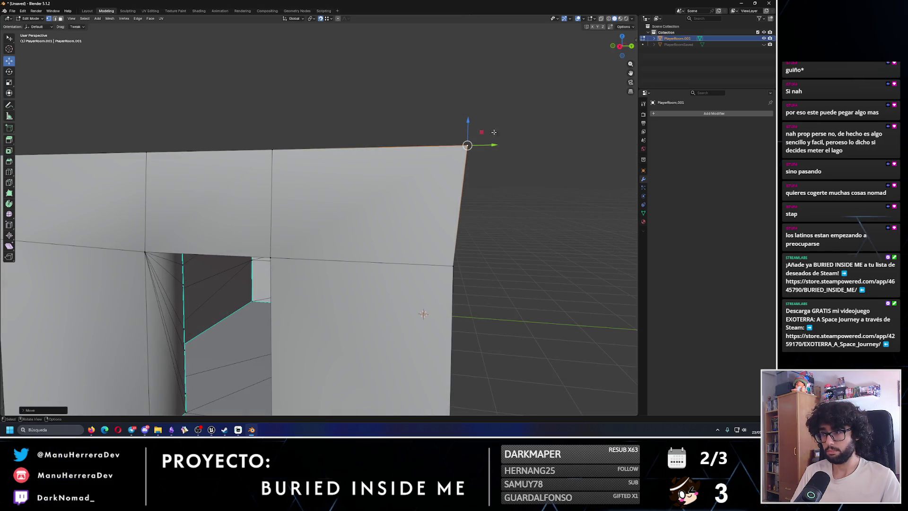
{"action": "mouse_move", "coordinate": [302, 203]}
{"action": "left_mouse_down"}
{"action": "mouse_move", "coordinate": [279, 204]}
{"action": "mouse_move", "coordinate": [198, 243]}
{"action": "left_mouse_up"}
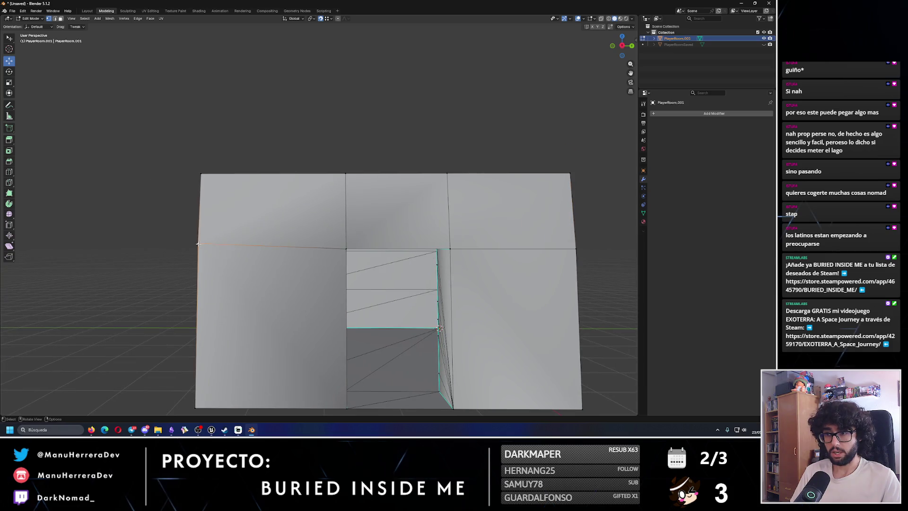
Step: Align the wall's right-end points vertically and select the top-right corner vertex
{"action": "key", "text": "g"}
{"action": "key", "text": "z"}
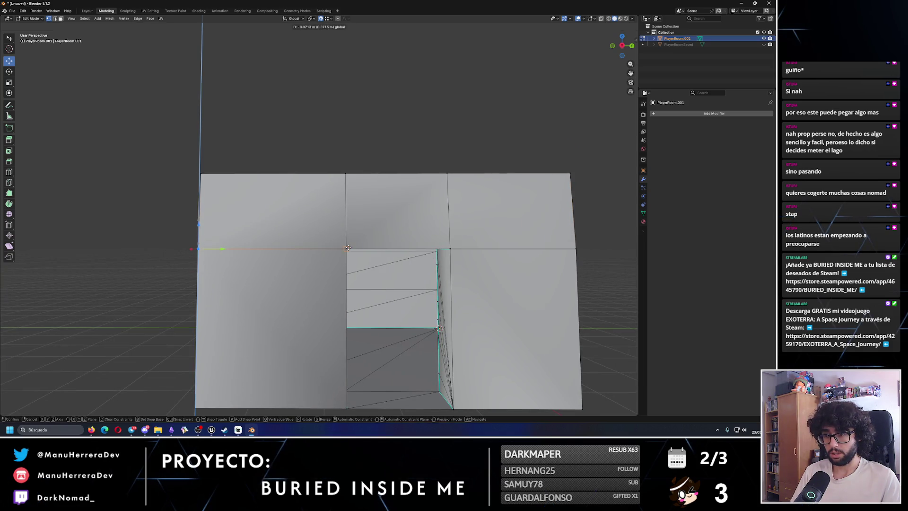
{"action": "left_click", "coordinate": [326, 243]}
{"action": "left_click_drag", "start_coordinate": [330, 238], "coordinate": [256, 238]}
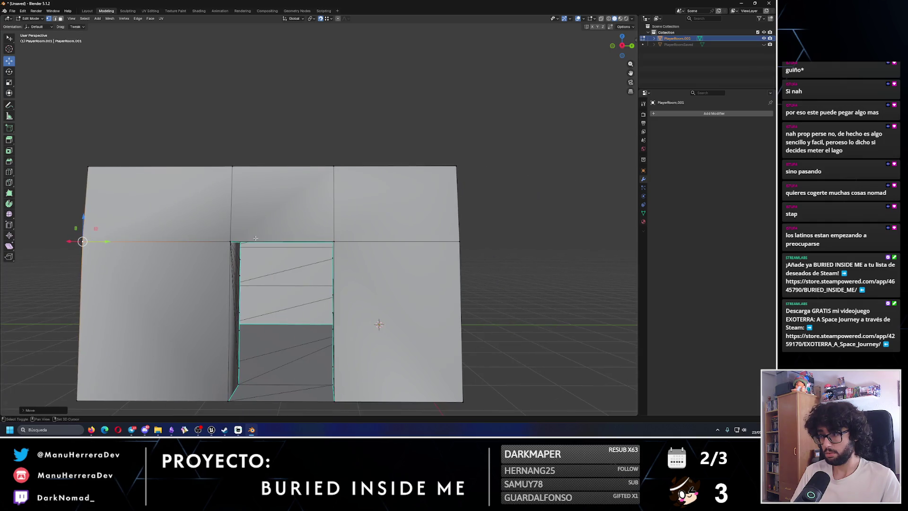
{"action": "left_click", "coordinate": [461, 241]}
{"action": "key", "text": "g"}
{"action": "key", "text": "z"}
{"action": "left_click", "coordinate": [485, 239]}
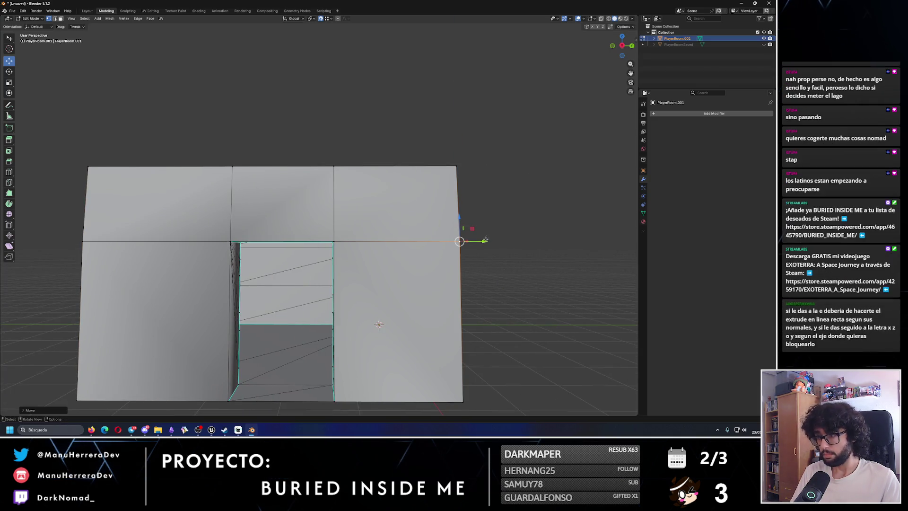
{"action": "left_click_drag", "start_coordinate": [486, 239], "coordinate": [428, 271]}
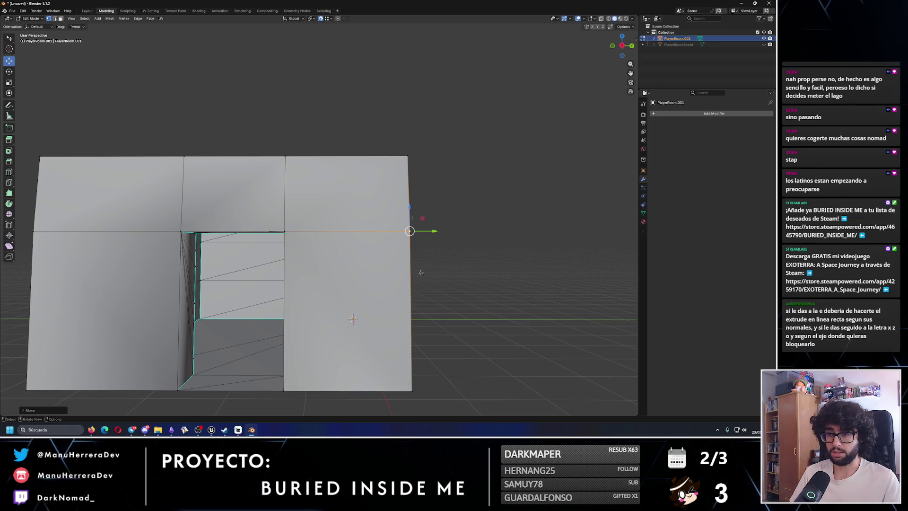
Step: Push the doorway wall's vertices back along X to give the room box its depth
{"action": "left_click", "coordinate": [10, 140]}
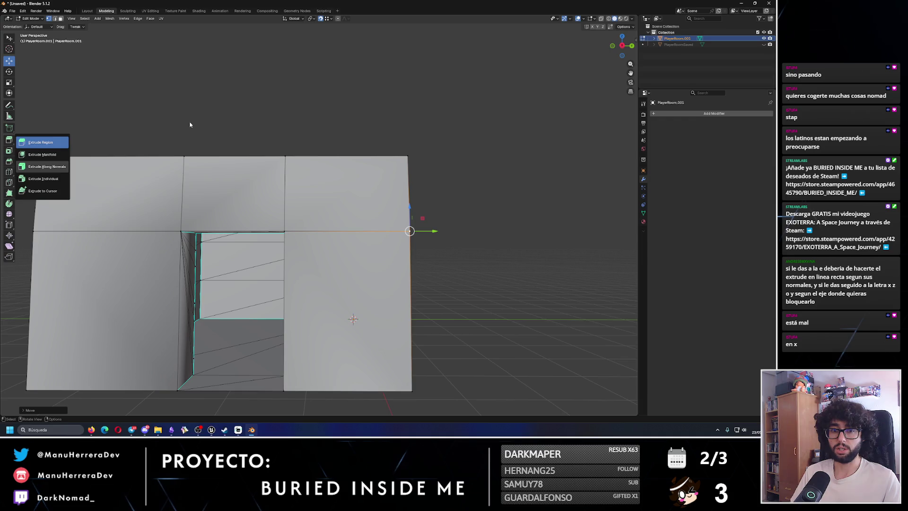
{"action": "mouse_move", "coordinate": [208, 139]}
{"action": "left_mouse_down"}
{"action": "mouse_move", "coordinate": [280, 182]}
{"action": "mouse_move", "coordinate": [270, 158]}
{"action": "left_mouse_up"}
{"action": "key", "text": "x"}
{"action": "left_click", "coordinate": [288, 178]}
{"action": "key", "text": "g"}
{"action": "key", "text": "x"}
{"action": "left_click", "coordinate": [268, 171]}
{"action": "key", "text": "g"}
{"action": "key", "text": "x"}
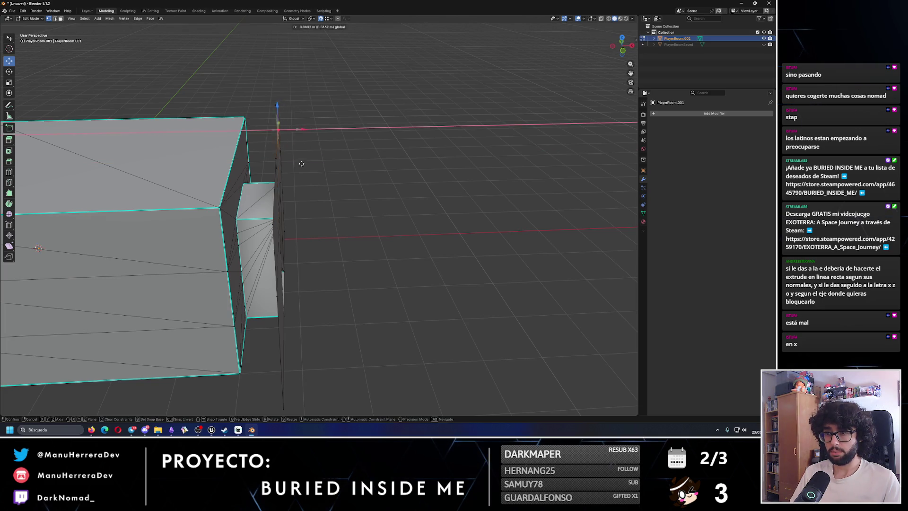
{"action": "left_click", "coordinate": [283, 109]}
Step: Move the lower corner vertex along X to close the box and turn on X-ray
{"action": "left_click_drag", "start_coordinate": [282, 109], "coordinate": [357, 191]}
{"action": "left_click", "coordinate": [321, 240]}
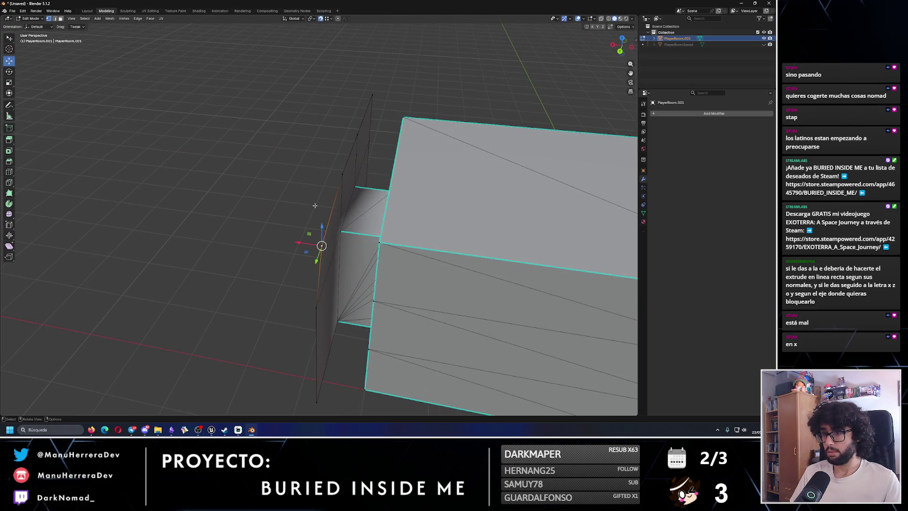
{"action": "key", "text": "g"}
{"action": "key", "text": "x"}
{"action": "left_click", "coordinate": [323, 216]}
{"action": "scroll", "coordinate": [323, 215], "scroll_direction": "down", "scroll_amount": 5}
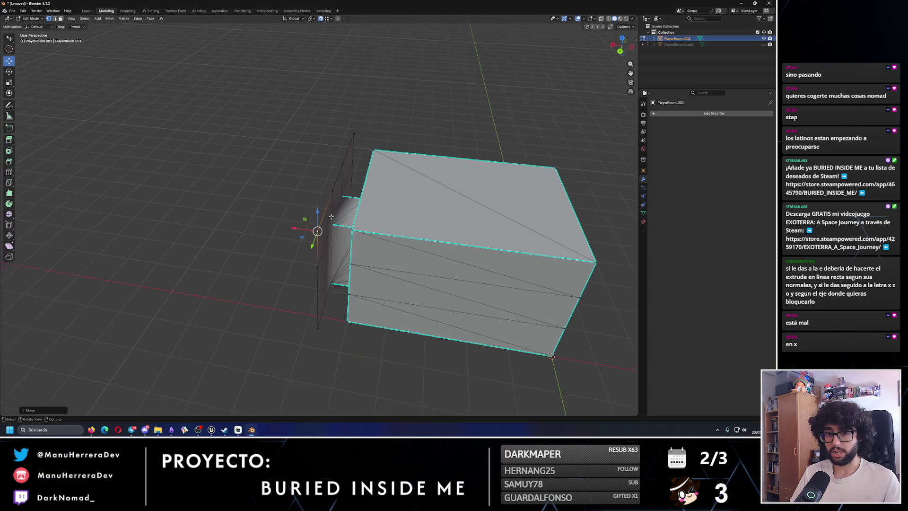
{"action": "left_click_drag", "start_coordinate": [622, 45], "coordinate": [601, 22]}
{"action": "left_click", "coordinate": [601, 20]}
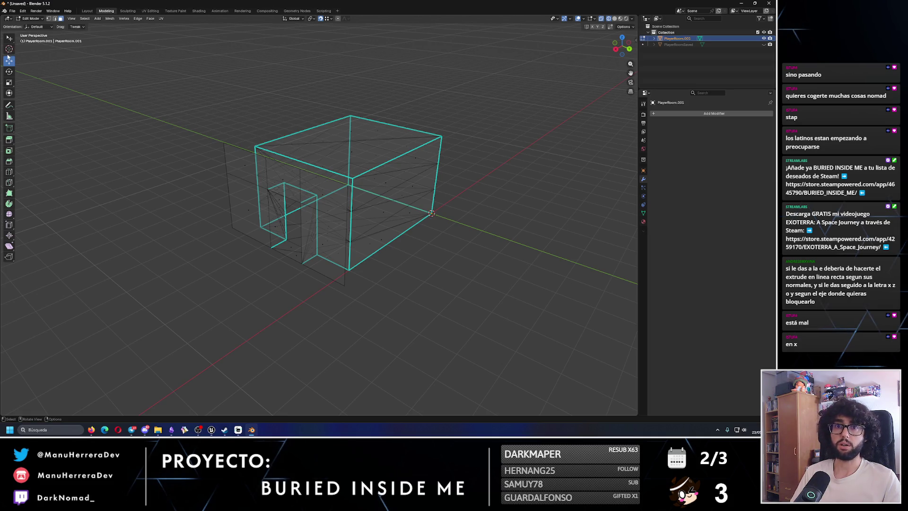
Step: Cycle through the box, cursor and move tools, then move the back-left wall face and undo it
{"action": "left_click", "coordinate": [10, 39]}
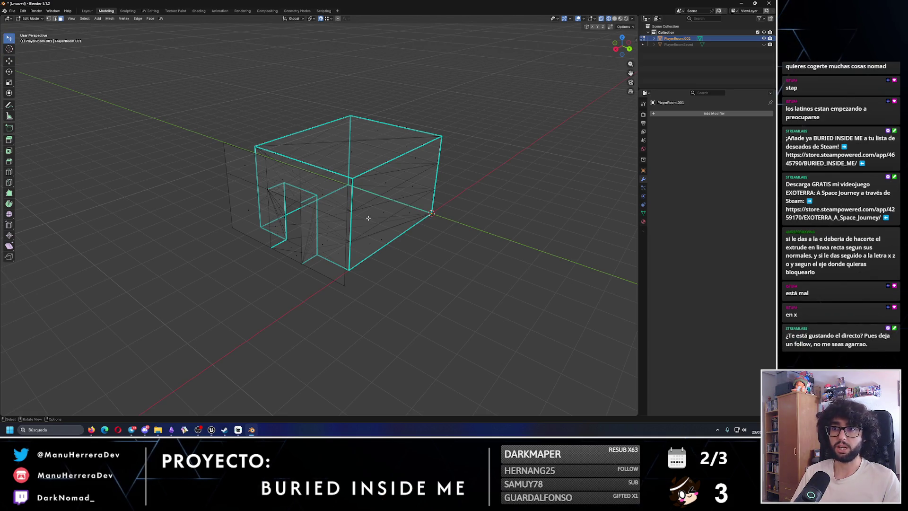
{"action": "left_click", "coordinate": [11, 53]}
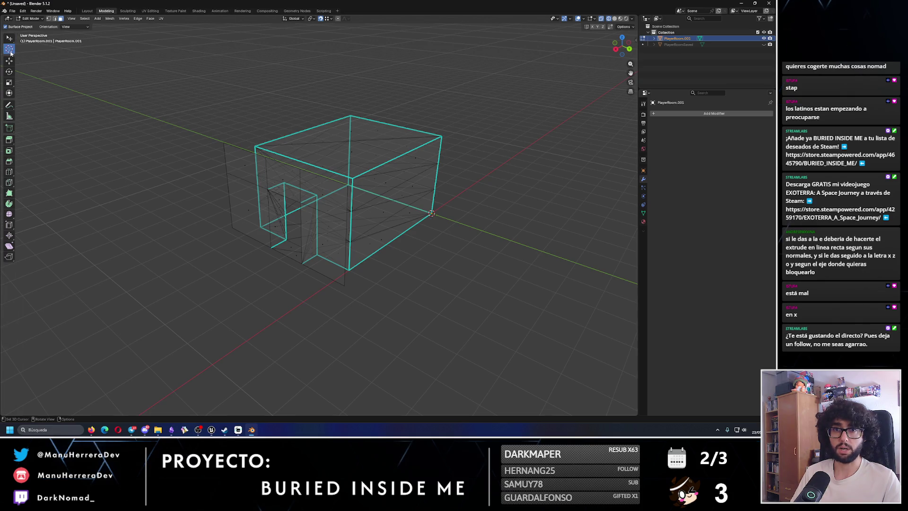
{"action": "left_click", "coordinate": [10, 60]}
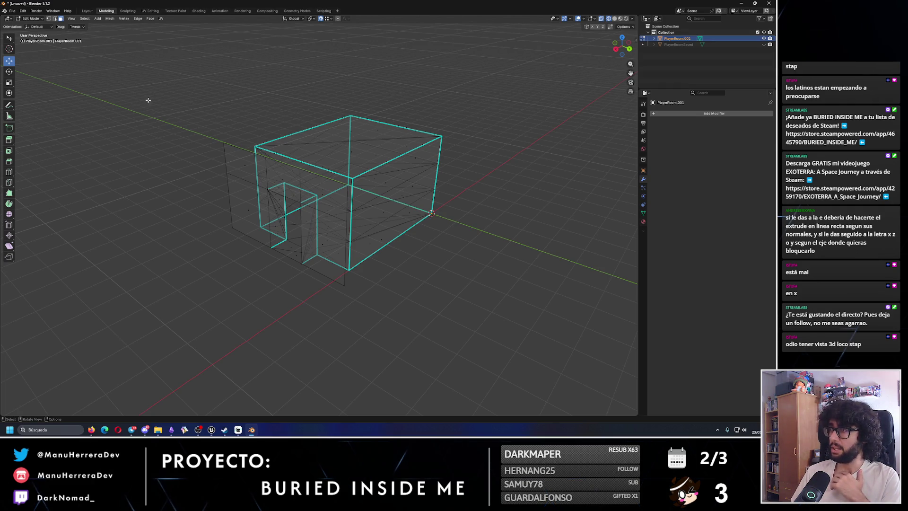
{"action": "left_click", "coordinate": [289, 178]}
{"action": "left_click", "coordinate": [248, 172]}
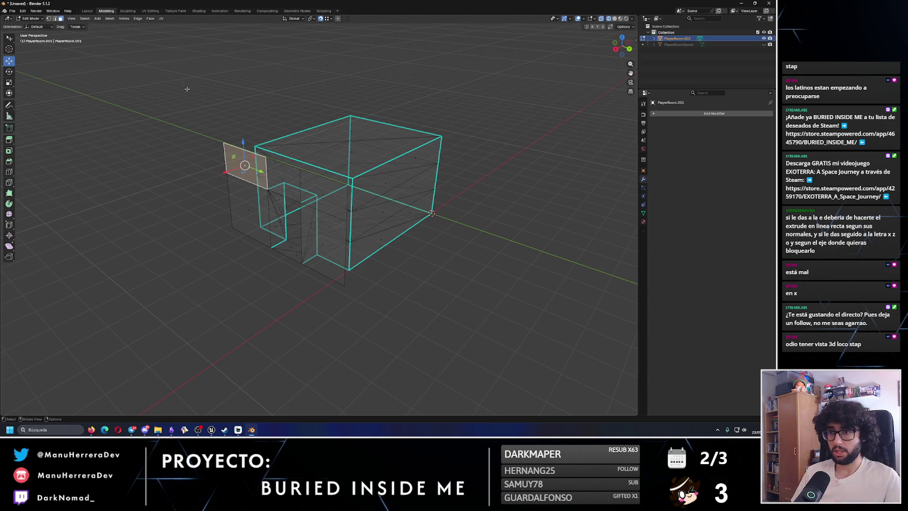
{"action": "key", "text": "g"}
{"action": "left_click", "coordinate": [402, 279]}
{"action": "key", "text": "ctrl+z"}
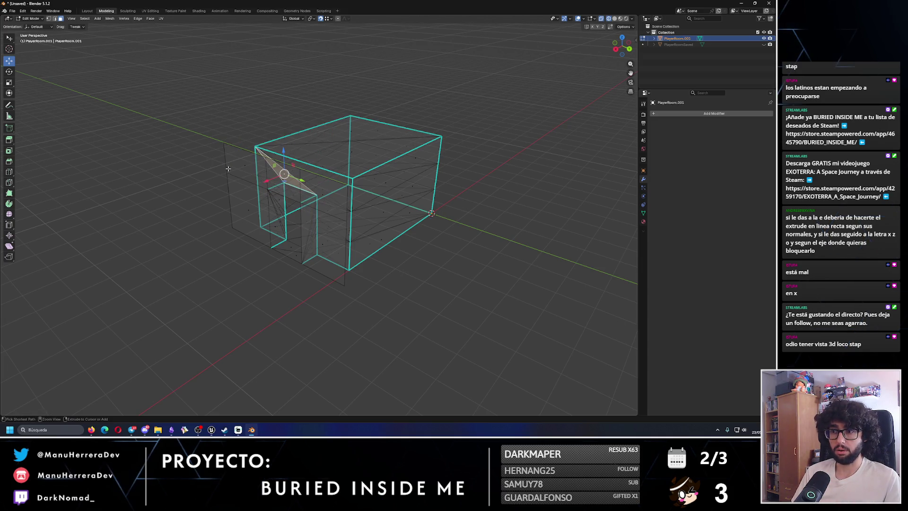
{"action": "mouse_move", "coordinate": [192, 152]}
{"action": "left_mouse_down"}
{"action": "mouse_move", "coordinate": [312, 221]}
{"action": "mouse_move", "coordinate": [272, 221]}
{"action": "left_mouse_up"}
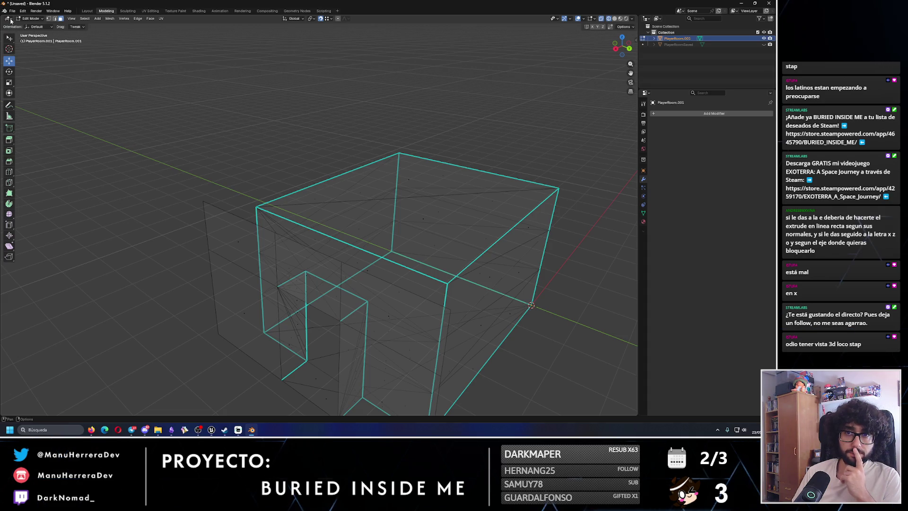
Step: Box-select the whole room in Object Mode, then return to Edit Mode
{"action": "left_click", "coordinate": [87, 11]}
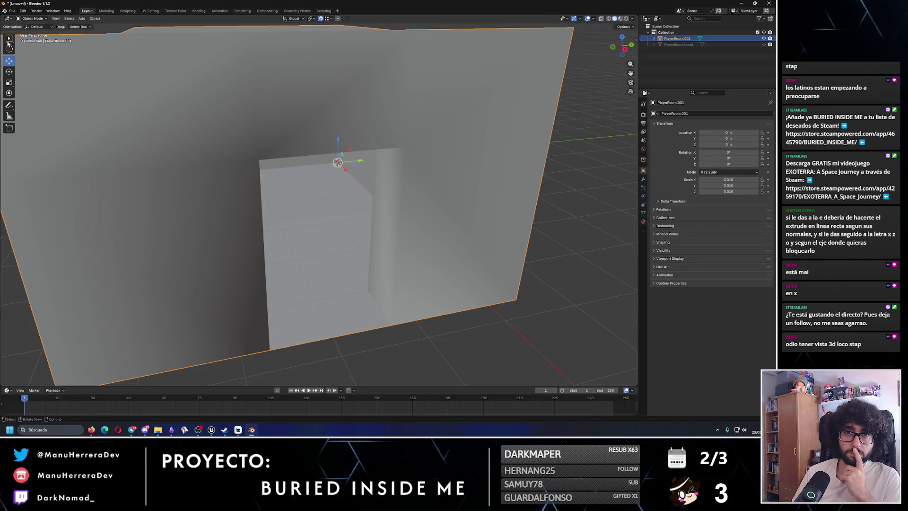
{"action": "scroll", "coordinate": [128, 108], "scroll_direction": "down", "scroll_amount": 5}
{"action": "left_click_drag", "start_coordinate": [120, 82], "coordinate": [441, 284]}
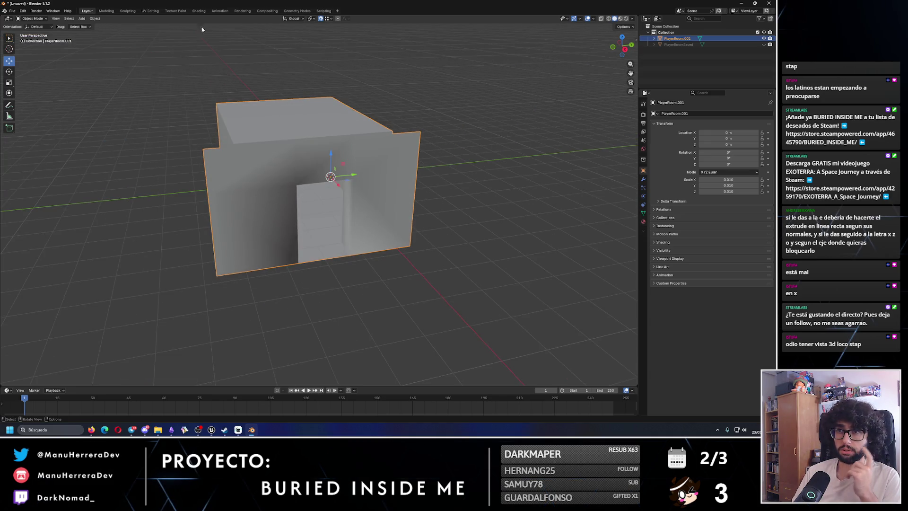
{"action": "left_click", "coordinate": [106, 11]}
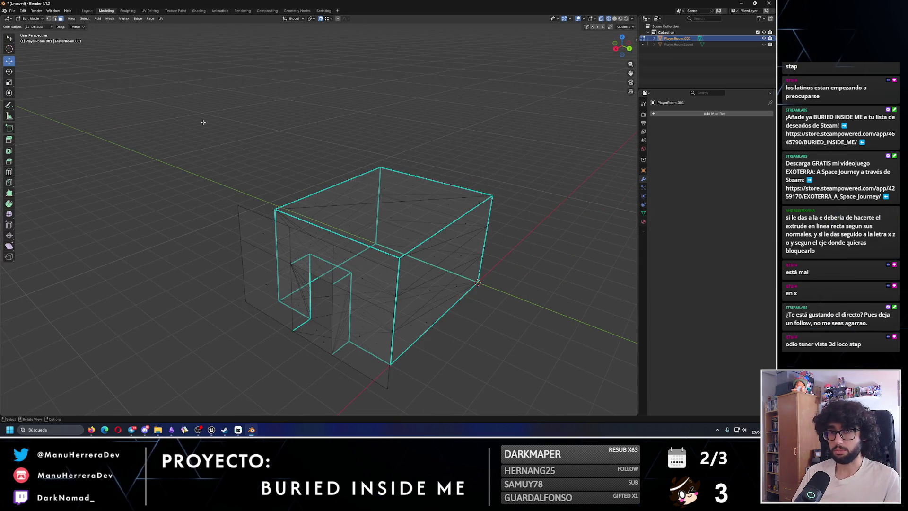
Step: Switch to box selection and select all linked room geometry with Ctrl+L
{"action": "left_click", "coordinate": [8, 40]}
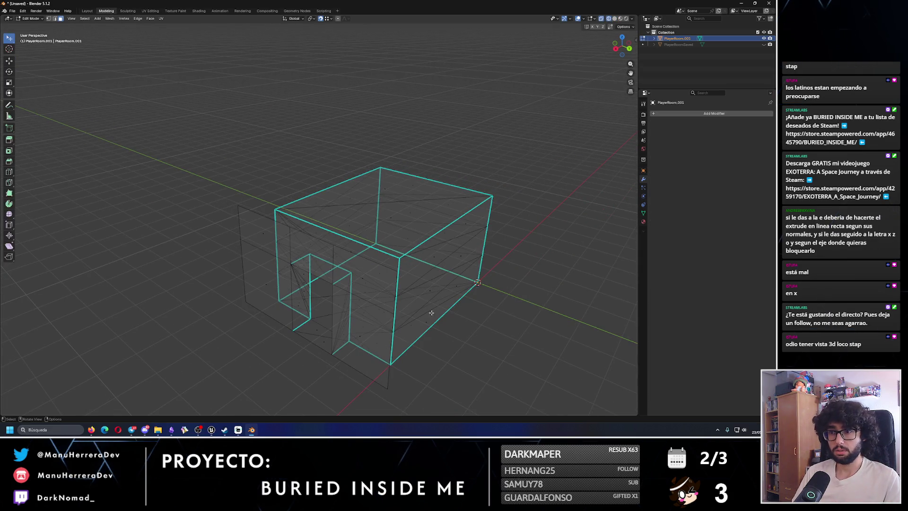
{"action": "scroll", "coordinate": [291, 219], "scroll_direction": "down", "scroll_amount": 2}
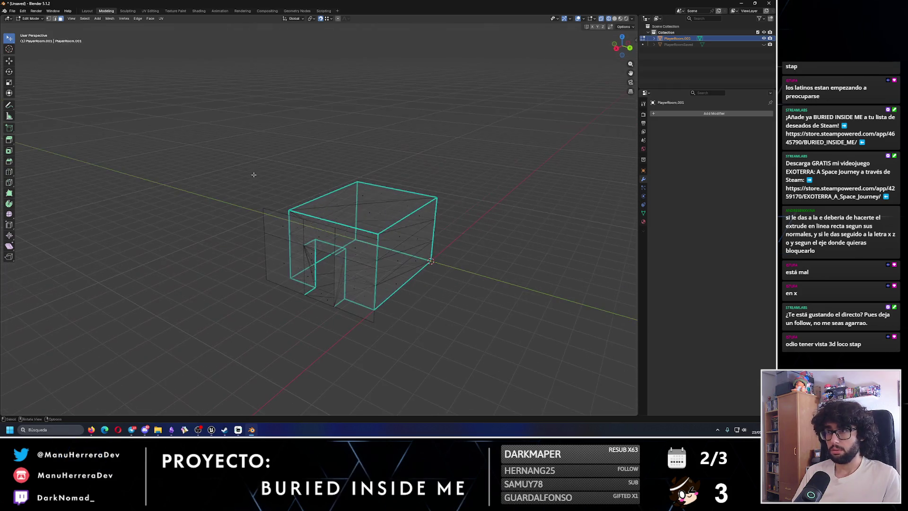
{"action": "scroll", "coordinate": [326, 234], "scroll_direction": "up", "scroll_amount": 1}
{"action": "key", "text": "ctrl+l"}
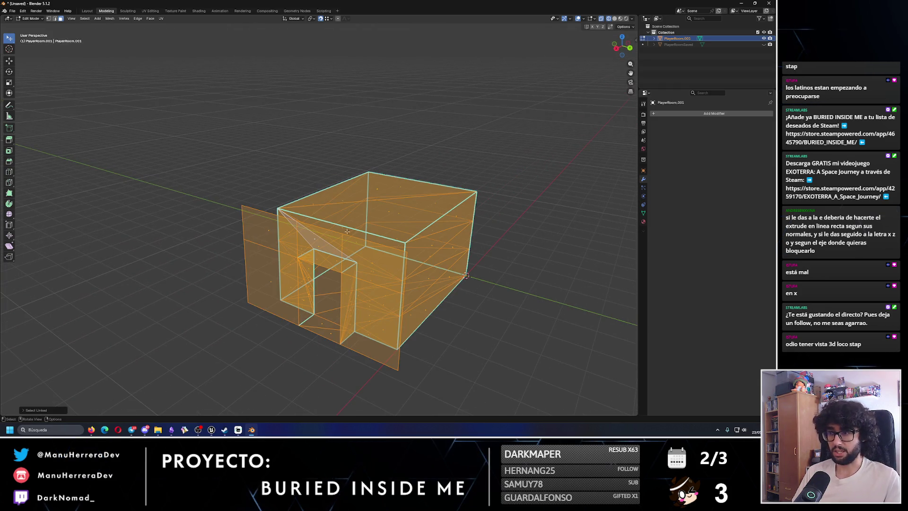
Step: Search F3 for 'resert vec', cancel it, and deselect everything with Alt+A
{"action": "key", "text": "F3"}
{"action": "type", "text": "resert vec"}
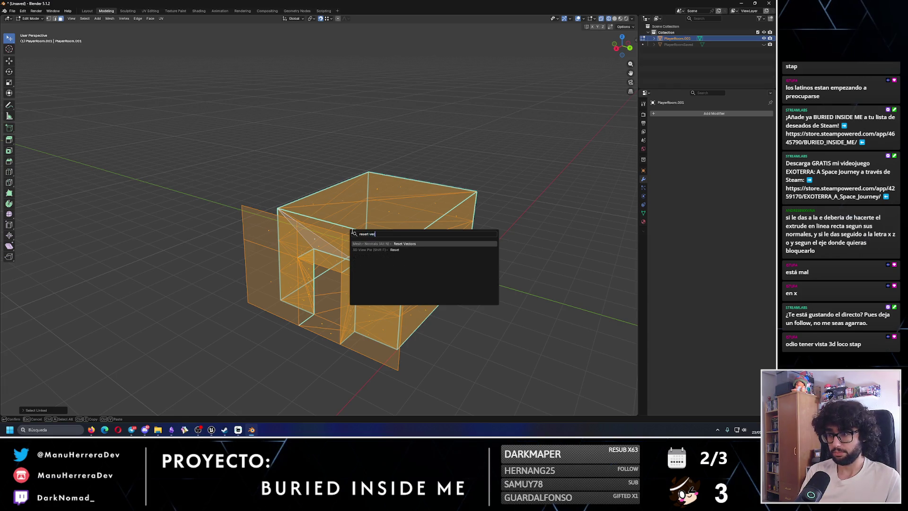
{"action": "key", "text": "Escape"}
{"action": "key", "text": "alt+a"}
{"action": "mouse_move", "coordinate": [353, 231]}
{"action": "left_mouse_down"}
{"action": "mouse_move", "coordinate": [509, 264]}
{"action": "mouse_move", "coordinate": [567, 236]}
{"action": "left_mouse_up"}
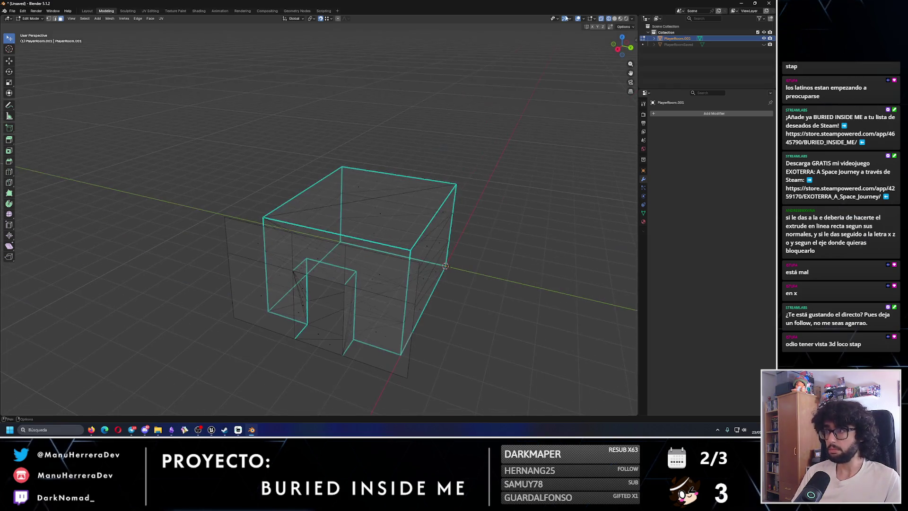
Step: Turn off X-ray and switch the viewport to Solid shading to inspect the room
{"action": "left_click", "coordinate": [600, 18]}
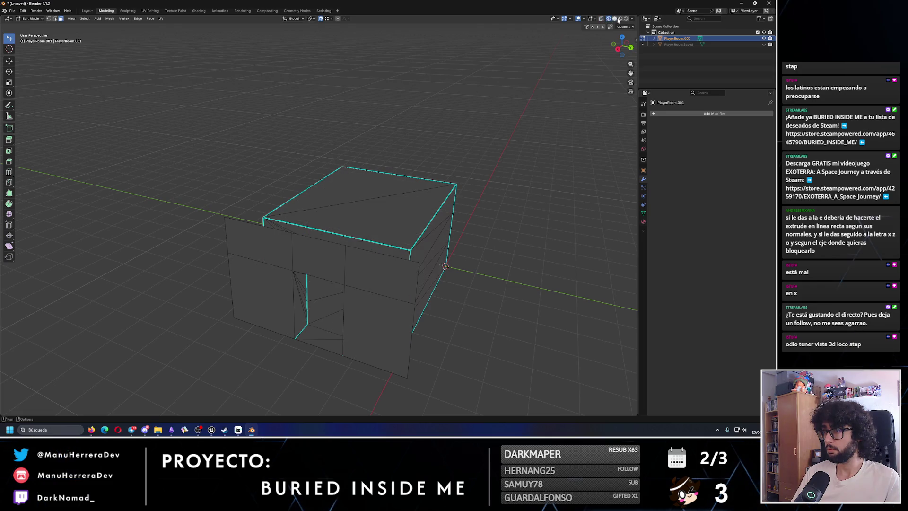
{"action": "key", "text": "shift+z"}
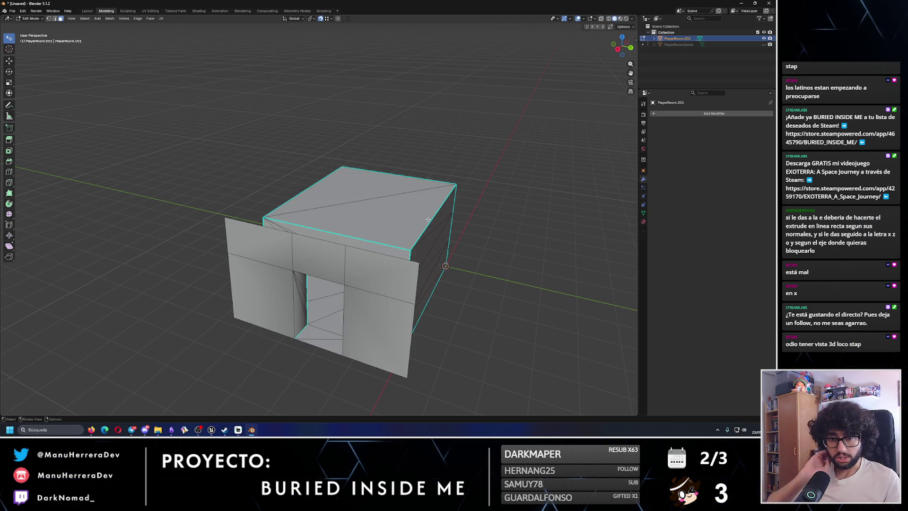
{"action": "mouse_move", "coordinate": [421, 228]}
{"action": "left_mouse_down"}
{"action": "mouse_move", "coordinate": [333, 245]}
{"action": "mouse_move", "coordinate": [271, 241]}
{"action": "mouse_move", "coordinate": [263, 217]}
{"action": "mouse_move", "coordinate": [239, 205]}
{"action": "mouse_move", "coordinate": [319, 206]}
{"action": "left_mouse_up"}
{"action": "scroll", "coordinate": [334, 244], "scroll_direction": "up", "scroll_amount": 3}
{"action": "mouse_move", "coordinate": [367, 206]}
{"action": "left_mouse_down"}
{"action": "mouse_move", "coordinate": [330, 187]}
{"action": "mouse_move", "coordinate": [364, 250]}
{"action": "left_mouse_up"}
{"action": "scroll", "coordinate": [354, 233], "scroll_direction": "up", "scroll_amount": 3}
{"action": "left_click_drag", "start_coordinate": [79, 152], "coordinate": [310, 214]}
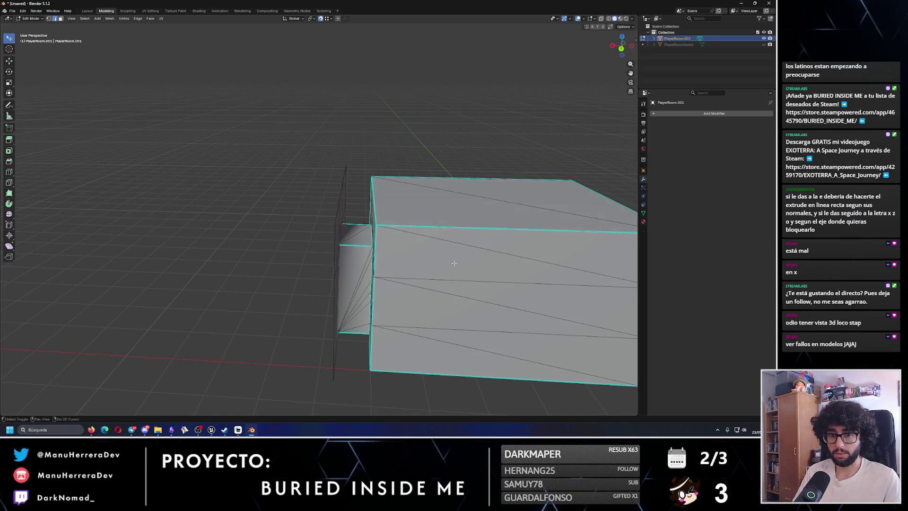
Step: Dissolve the three diagonal and horizontal edges on the box front, recovering from an accidental delete
{"action": "scroll", "coordinate": [454, 262], "scroll_direction": "down", "scroll_amount": 4}
{"action": "left_click", "coordinate": [310, 198], "text": "shift"}
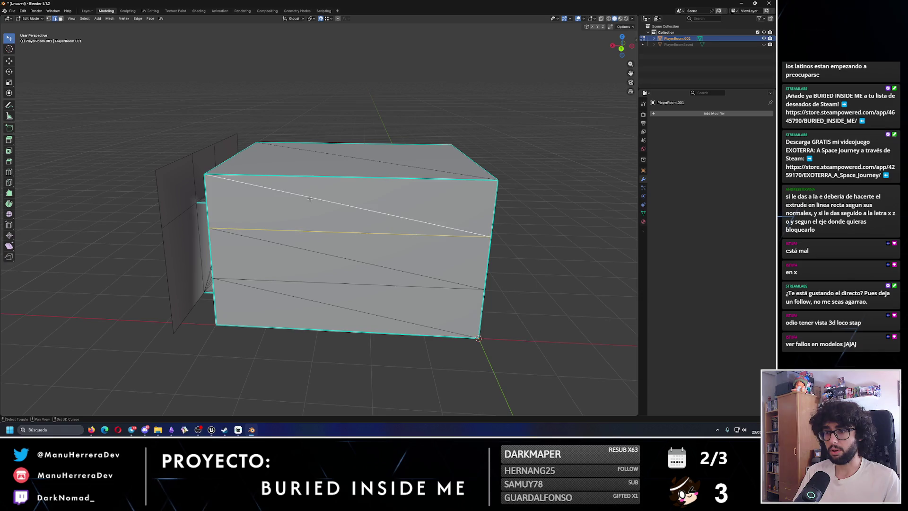
{"action": "left_click", "coordinate": [280, 279], "text": "shift"}
{"action": "left_click", "coordinate": [279, 293], "text": "shift"}
{"action": "key", "text": "x"}
{"action": "left_click", "coordinate": [261, 309]}
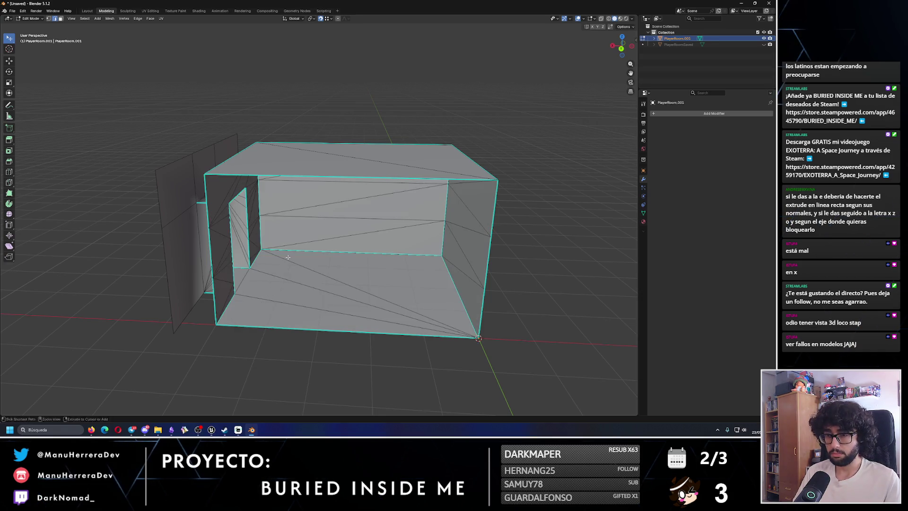
{"action": "key", "text": "x"}
{"action": "left_click", "coordinate": [280, 294]}
Step: Dissolve the long edge and thin triangular face on the box
{"action": "mouse_move", "coordinate": [279, 294]}
{"action": "left_mouse_down"}
{"action": "mouse_move", "coordinate": [350, 247]}
{"action": "mouse_move", "coordinate": [228, 235]}
{"action": "left_mouse_up"}
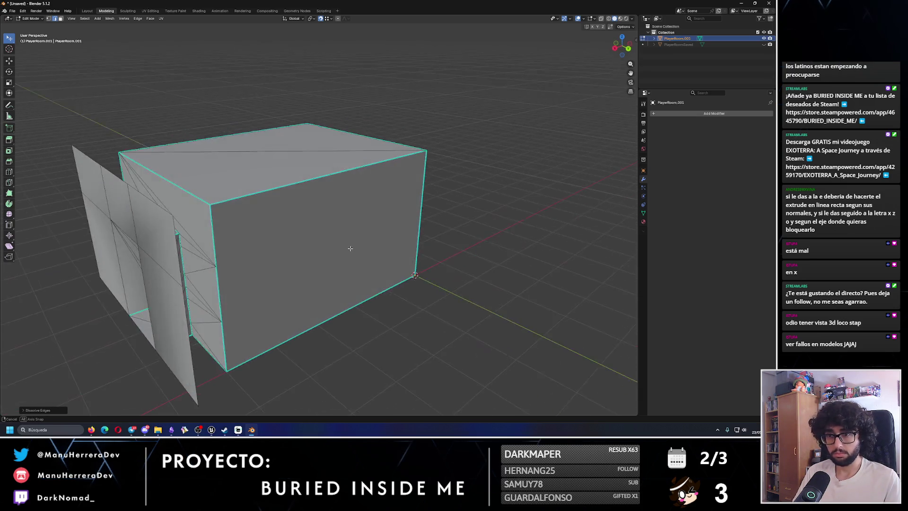
{"action": "scroll", "coordinate": [350, 248], "scroll_direction": "up", "scroll_amount": 5}
{"action": "left_click", "coordinate": [217, 245]}
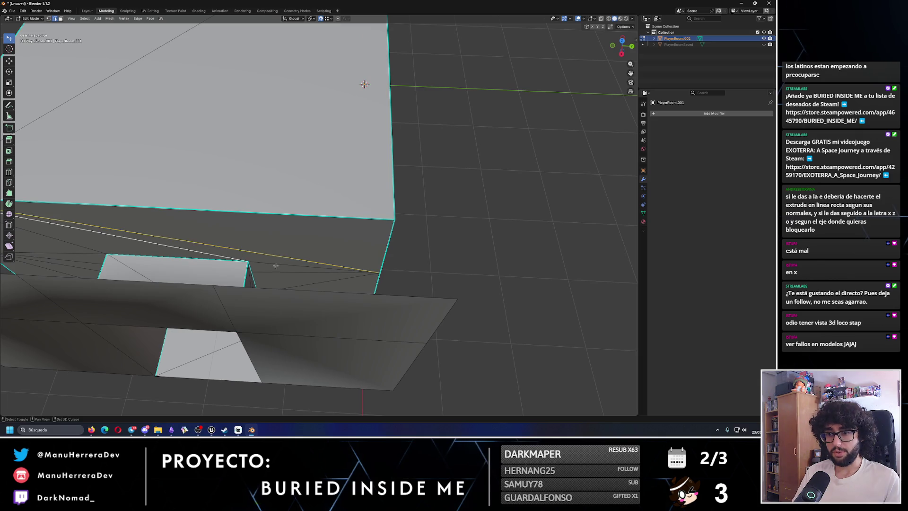
{"action": "left_click", "coordinate": [276, 266], "text": "shift"}
{"action": "left_click_drag", "start_coordinate": [276, 266], "coordinate": [267, 245]}
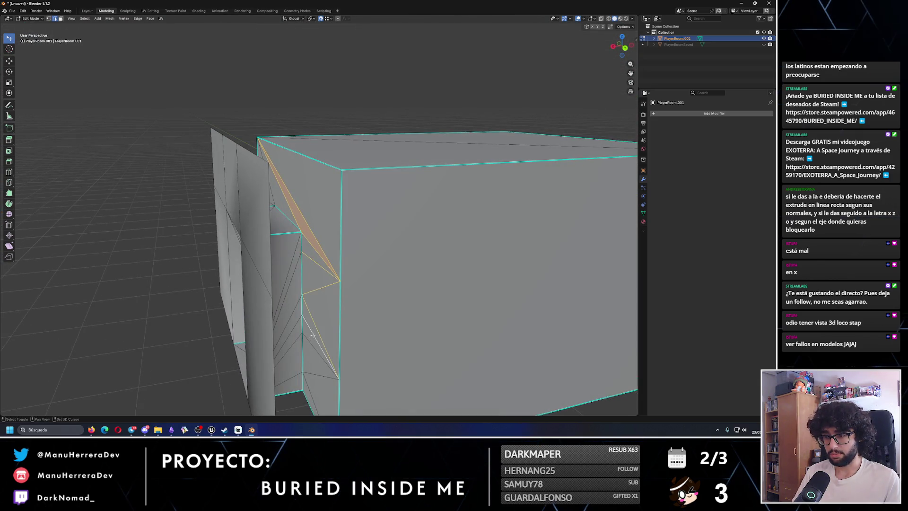
{"action": "scroll", "coordinate": [311, 342], "scroll_direction": "down", "scroll_amount": 3}
{"action": "key", "text": "x"}
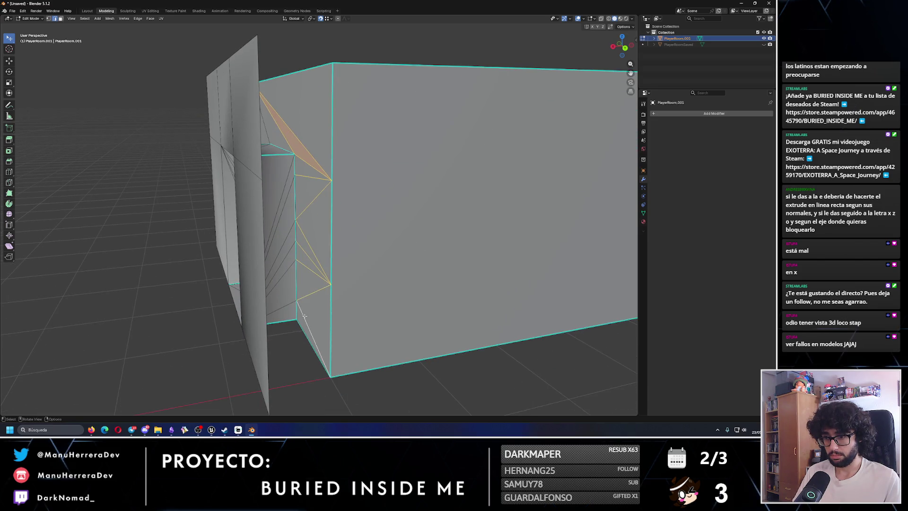
{"action": "left_click", "coordinate": [305, 316]}
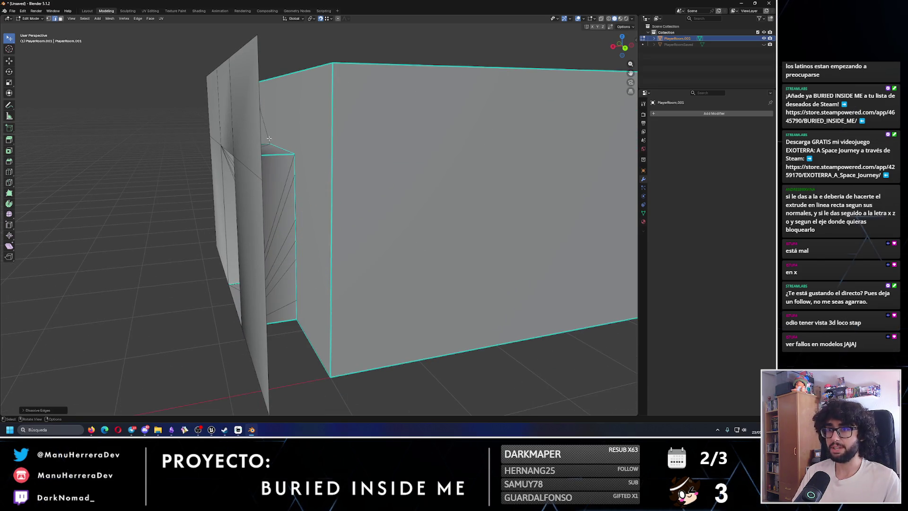
Step: Select the zigzag edges by the doorway and clean them up from the right-click menu
{"action": "left_click", "coordinate": [48, 18]}
{"action": "left_click_drag", "start_coordinate": [284, 199], "coordinate": [345, 168]}
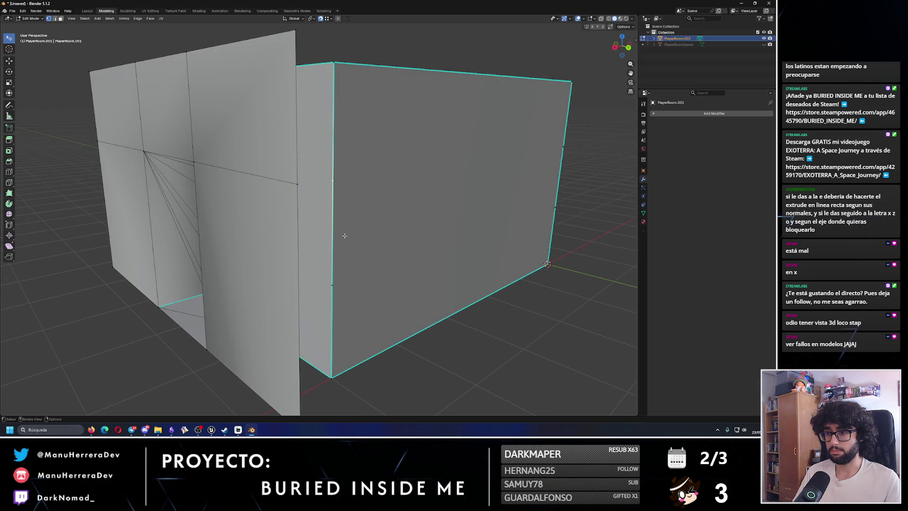
{"action": "key", "text": "2"}
{"action": "left_click", "coordinate": [330, 232], "text": "ctrl"}
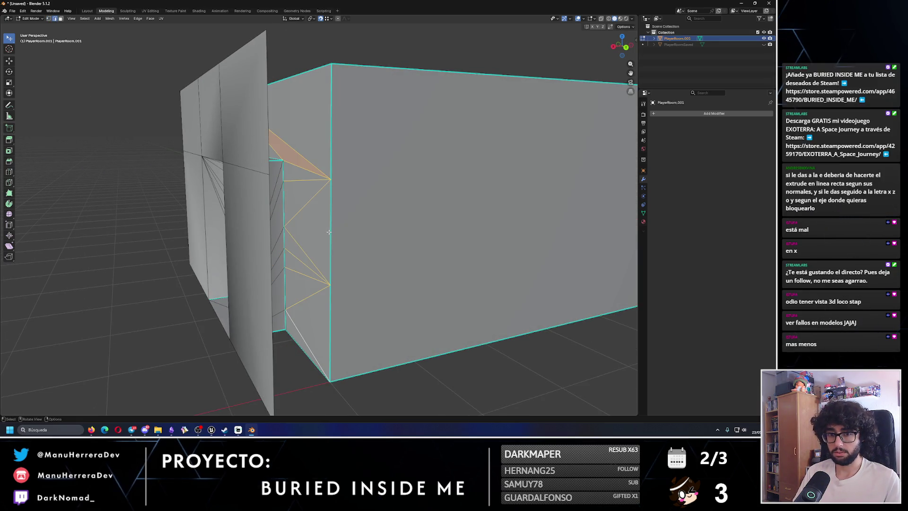
{"action": "right_click", "coordinate": [329, 231]}
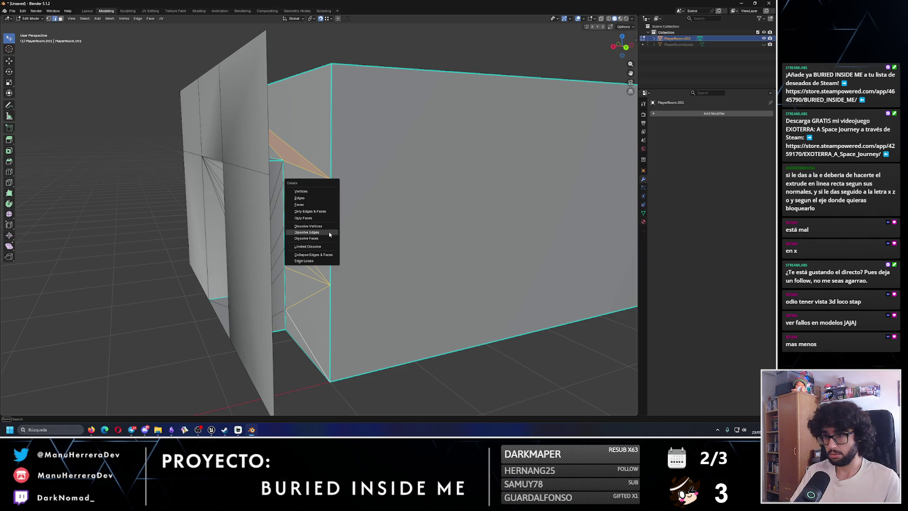
{"action": "left_click", "coordinate": [309, 205]}
Step: Dissolve the triangulated strip of edges beside the doorway
{"action": "left_click", "coordinate": [334, 203], "text": "ctrl"}
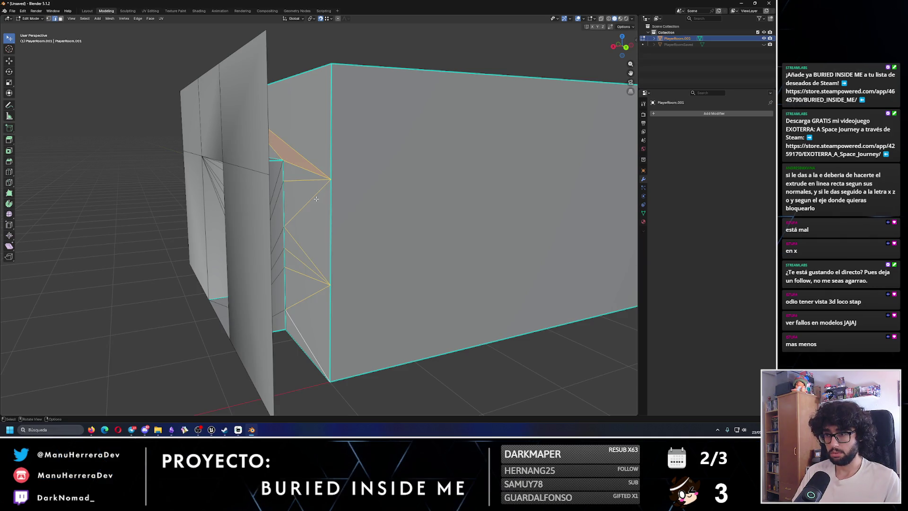
{"action": "key", "text": "x"}
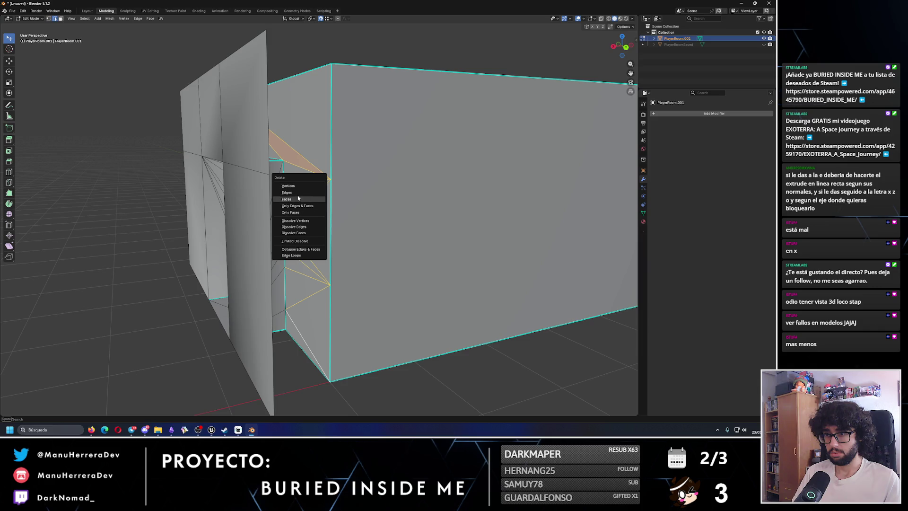
{"action": "key", "text": "Escape"}
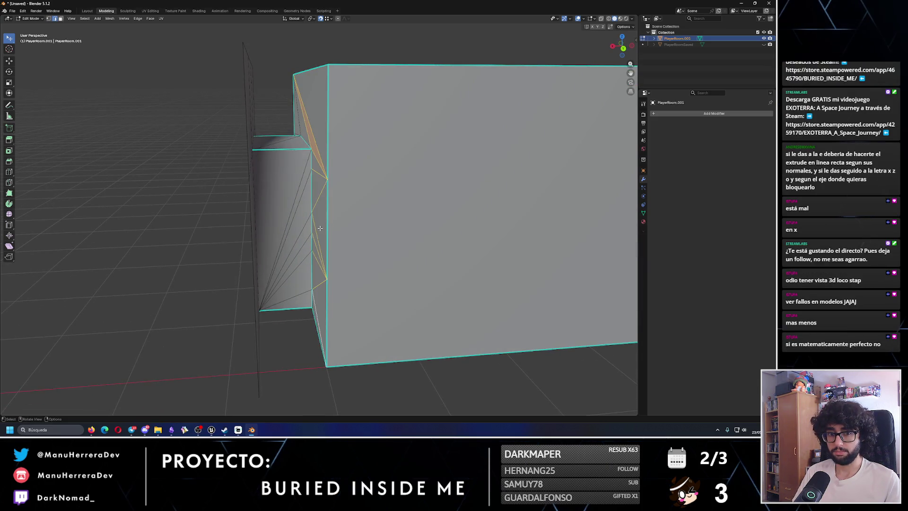
{"action": "left_click_drag", "start_coordinate": [321, 221], "coordinate": [326, 154]}
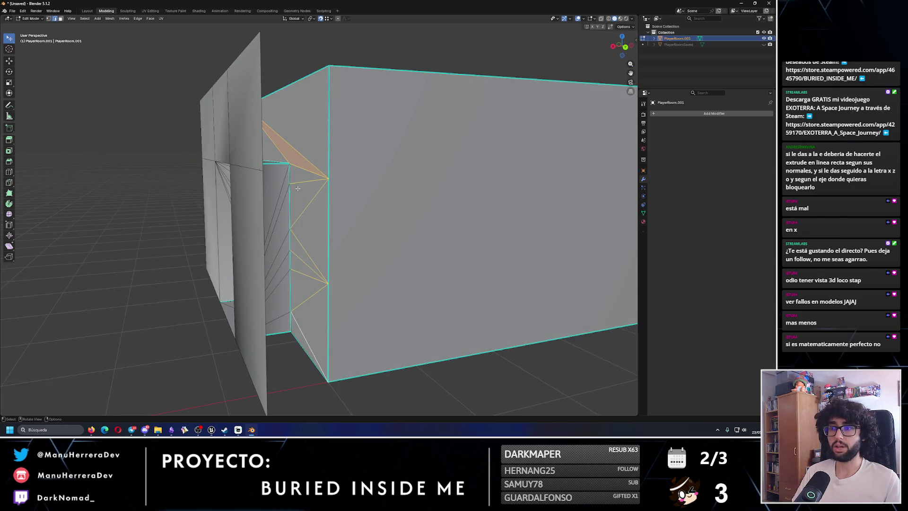
{"action": "key", "text": "x"}
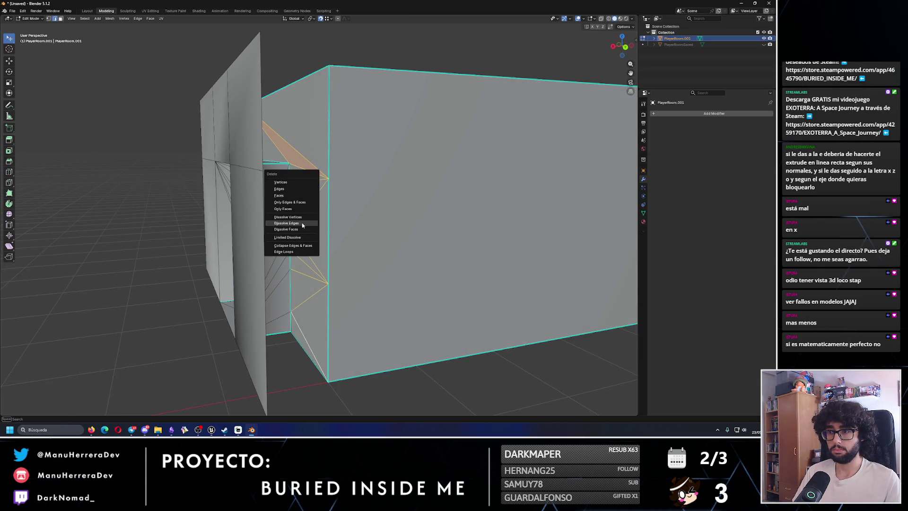
{"action": "left_click", "coordinate": [303, 226]}
Step: In vertex mode, dissolve the selected front vertices instead of deleting them
{"action": "left_click", "coordinate": [49, 19]}
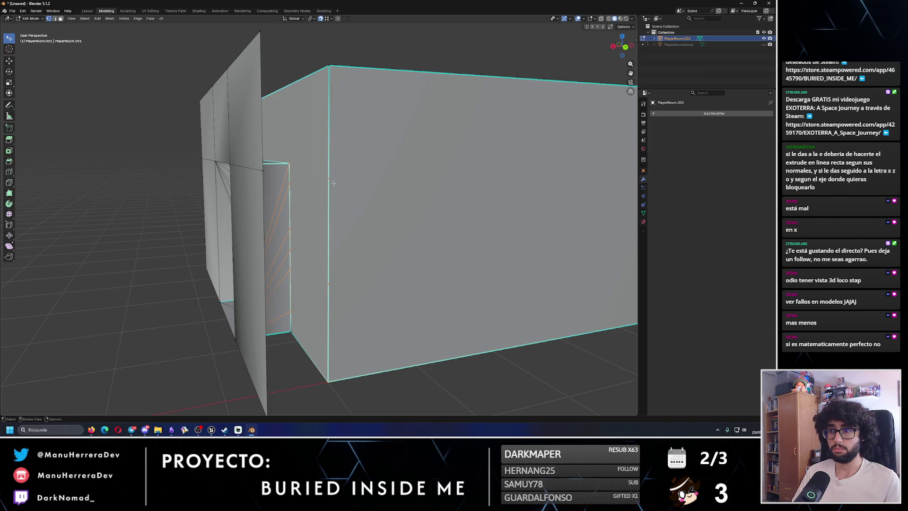
{"action": "left_click_drag", "start_coordinate": [331, 255], "coordinate": [347, 259]}
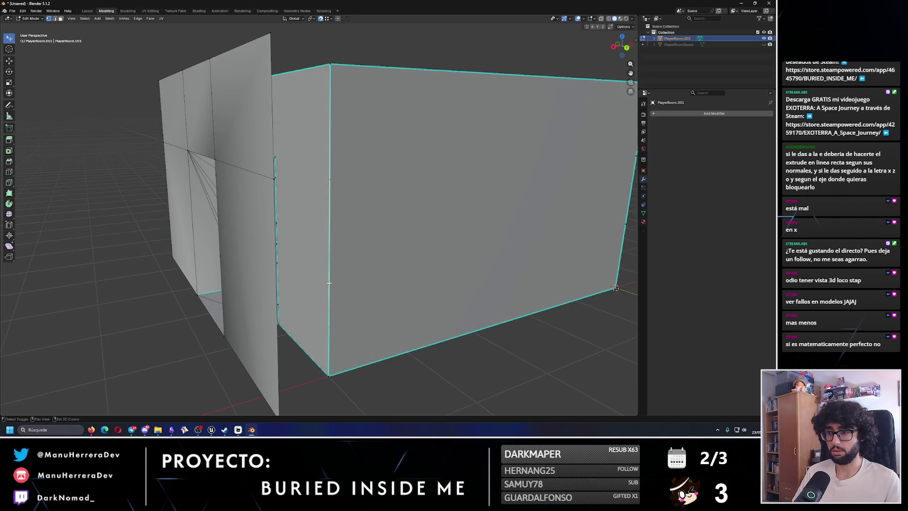
{"action": "key", "text": "x"}
{"action": "left_click", "coordinate": [317, 241]}
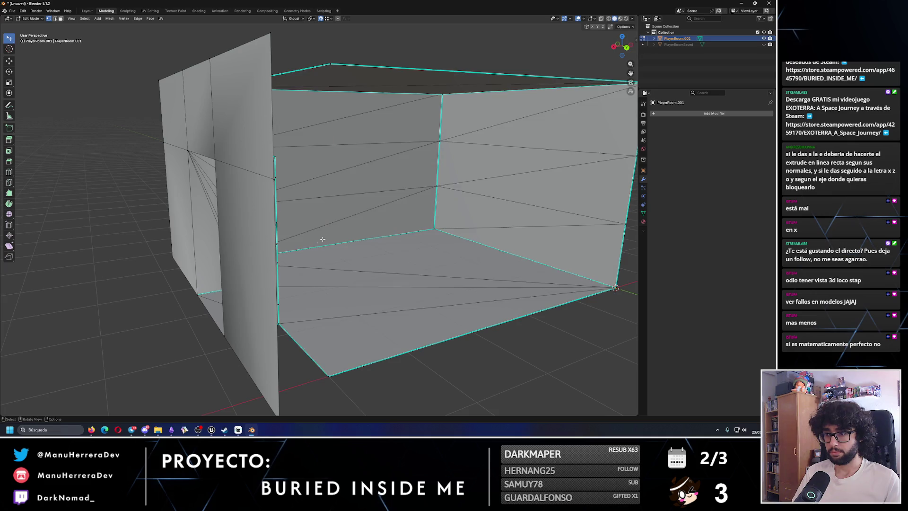
{"action": "key", "text": "ctrl+z"}
{"action": "key", "text": "x"}
{"action": "left_click", "coordinate": [350, 251]}
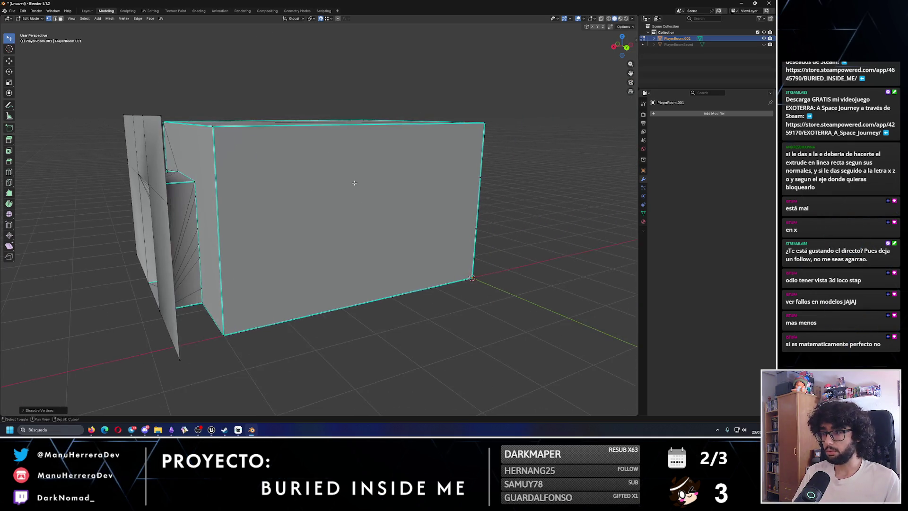
Step: Dissolve the extra vertices along the side wall edge, merging it into one face
{"action": "scroll", "coordinate": [429, 171], "scroll_direction": "up", "scroll_amount": 5}
{"action": "left_click_drag", "start_coordinate": [341, 212], "coordinate": [369, 240]}
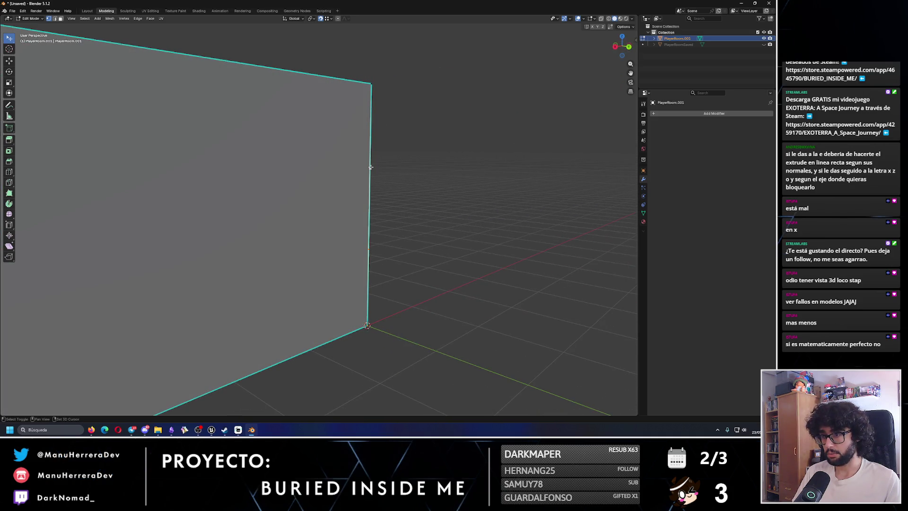
{"action": "key", "text": "x"}
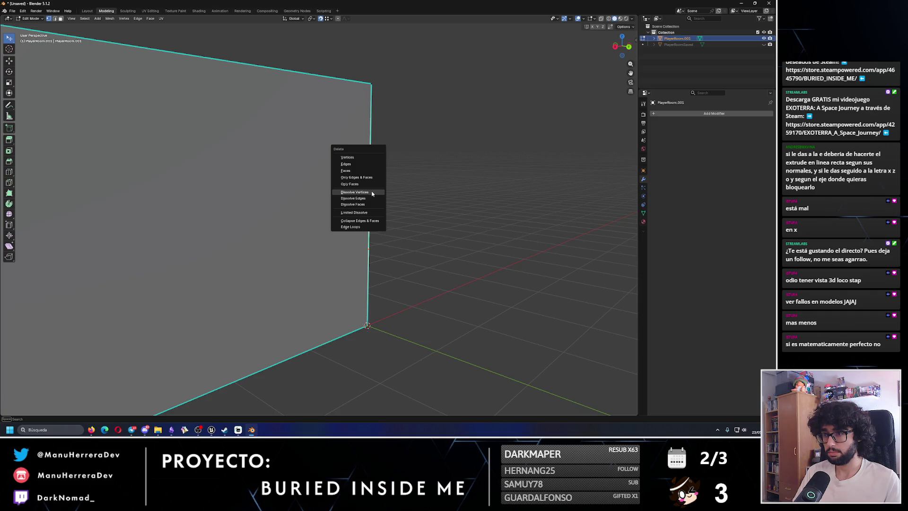
{"action": "left_click", "coordinate": [373, 193]}
{"action": "key", "text": "ctrl+z"}
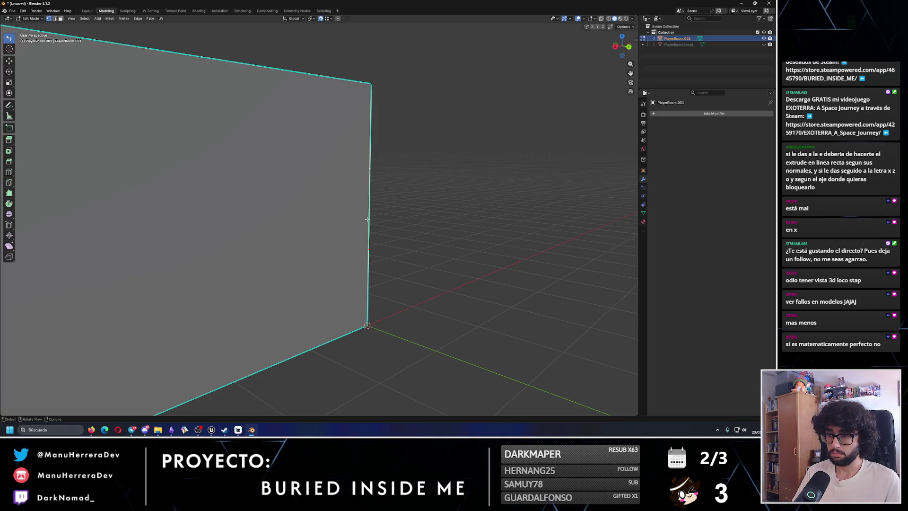
{"action": "key", "text": "x"}
{"action": "left_click", "coordinate": [366, 219]}
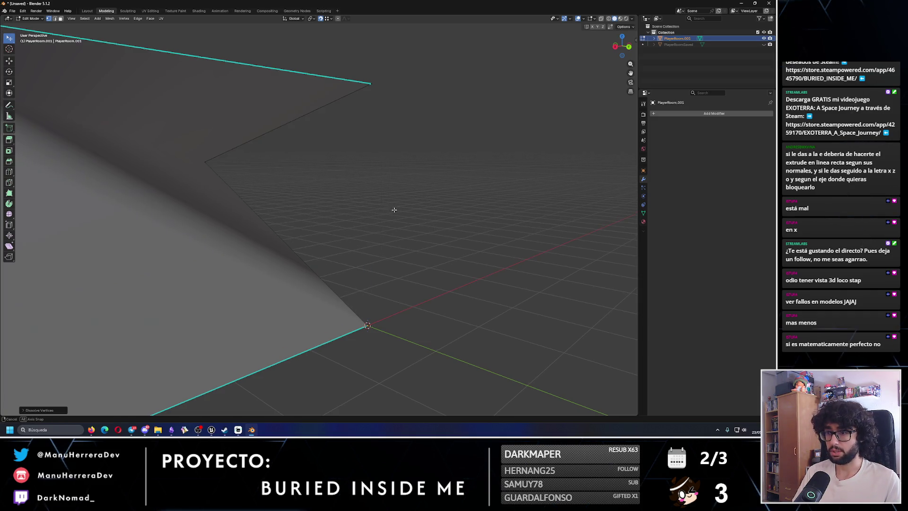
{"action": "scroll", "coordinate": [395, 209], "scroll_direction": "down", "scroll_amount": 5}
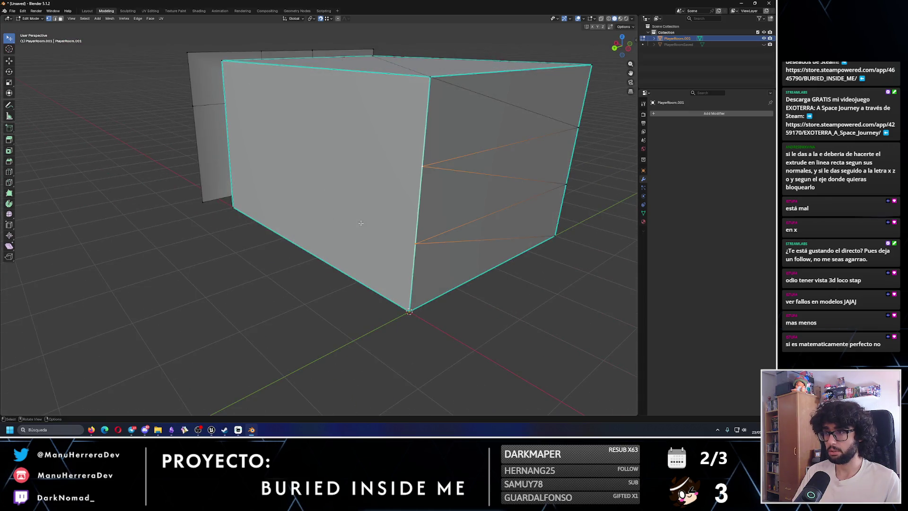
{"action": "left_click_drag", "start_coordinate": [361, 223], "coordinate": [412, 301]}
{"action": "left_click_drag", "start_coordinate": [429, 262], "coordinate": [406, 256]}
{"action": "scroll", "coordinate": [331, 239], "scroll_direction": "up", "scroll_amount": 6}
{"action": "scroll", "coordinate": [329, 237], "scroll_direction": "down", "scroll_amount": 5}
{"action": "left_click_drag", "start_coordinate": [329, 237], "coordinate": [304, 227]}
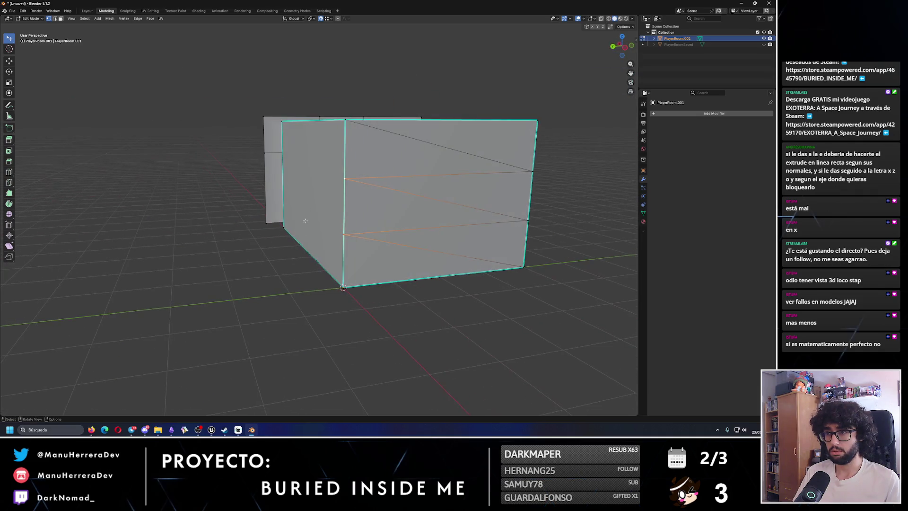
Step: In edge mode, dissolve the diagonal edges on the box face and adjacent wall
{"action": "left_click", "coordinate": [61, 18]}
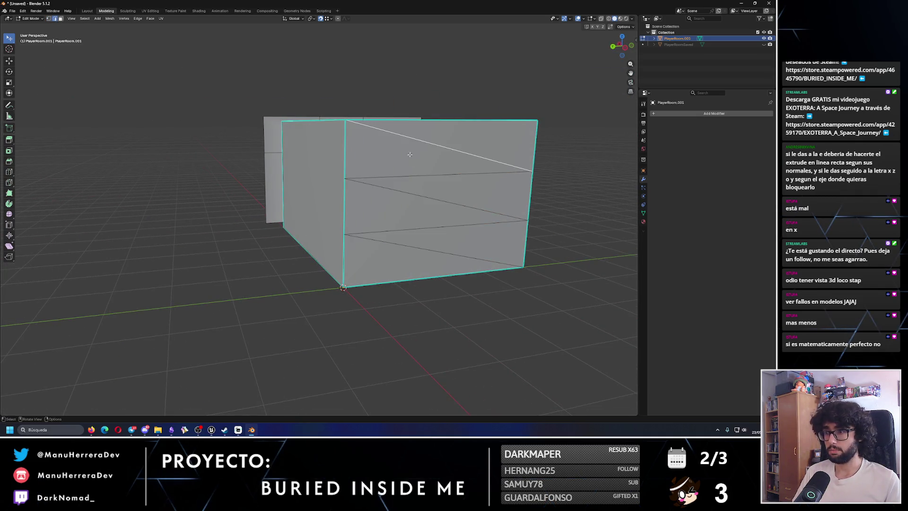
{"action": "key", "text": "x"}
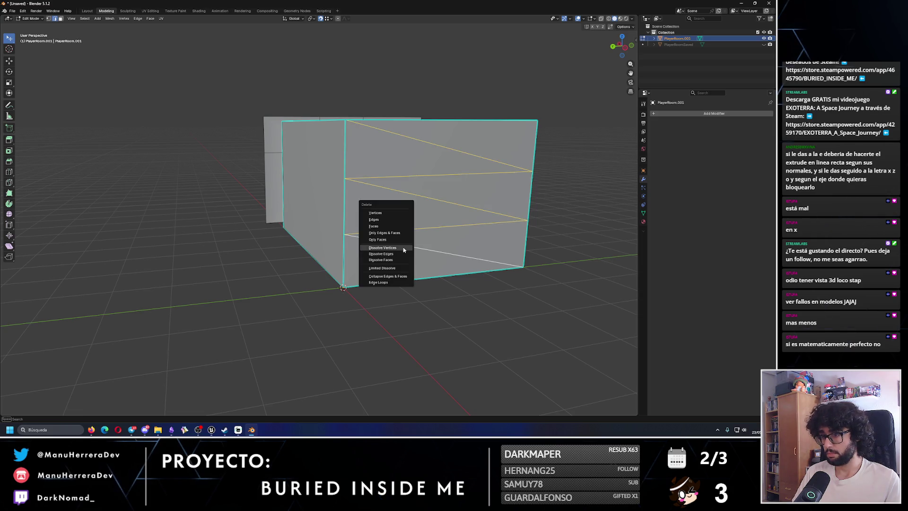
{"action": "left_click", "coordinate": [388, 251]}
{"action": "mouse_move", "coordinate": [388, 250]}
{"action": "left_mouse_down"}
{"action": "mouse_move", "coordinate": [371, 210]}
{"action": "mouse_move", "coordinate": [406, 142]}
{"action": "left_mouse_up"}
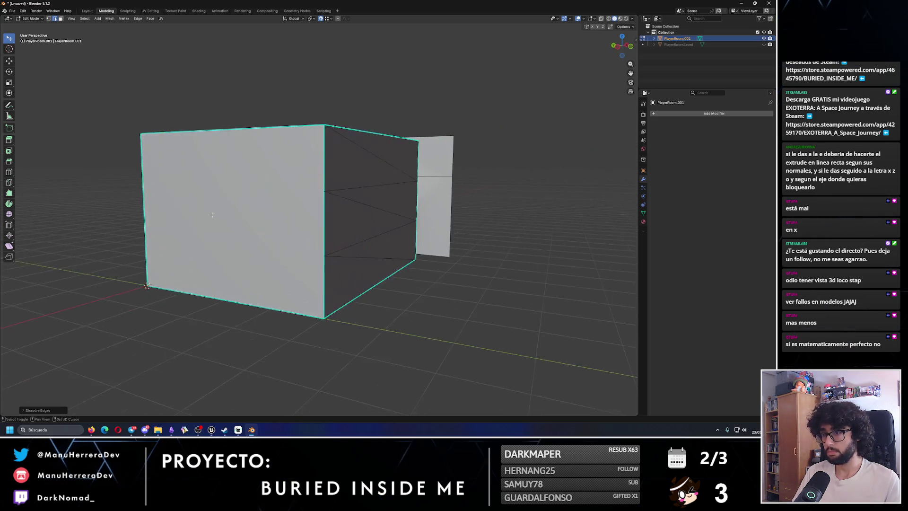
{"action": "left_click", "coordinate": [395, 183]}
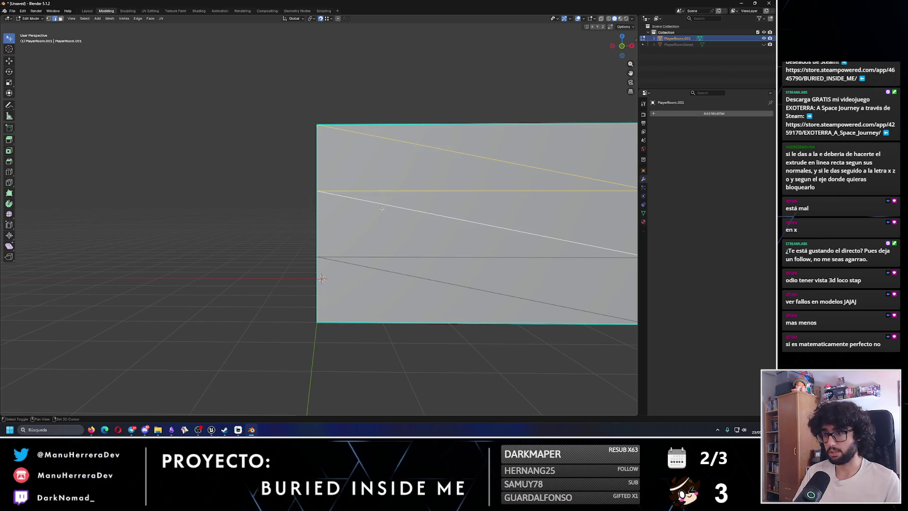
{"action": "left_click", "coordinate": [373, 250], "text": "shift"}
{"action": "key", "text": "x"}
{"action": "left_click", "coordinate": [358, 279]}
{"action": "mouse_move", "coordinate": [359, 279]}
{"action": "left_mouse_down"}
{"action": "mouse_move", "coordinate": [355, 168]}
{"action": "mouse_move", "coordinate": [380, 369]}
{"action": "mouse_move", "coordinate": [379, 272]}
{"action": "mouse_move", "coordinate": [360, 288]}
{"action": "mouse_move", "coordinate": [367, 216]}
{"action": "left_mouse_up"}
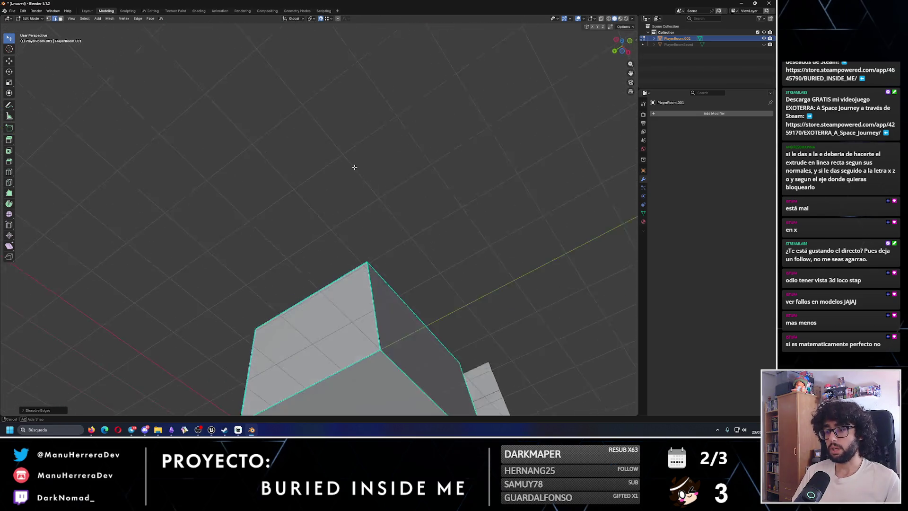
Step: Dissolve another wall diagonal and the diagonal edge fans beside the doorway
{"action": "left_click", "coordinate": [281, 188], "text": "shift"}
{"action": "key", "text": "x"}
{"action": "left_click", "coordinate": [198, 193]}
{"action": "mouse_move", "coordinate": [303, 213]}
{"action": "left_mouse_down"}
{"action": "mouse_move", "coordinate": [314, 215]}
{"action": "mouse_move", "coordinate": [377, 153]}
{"action": "left_mouse_up"}
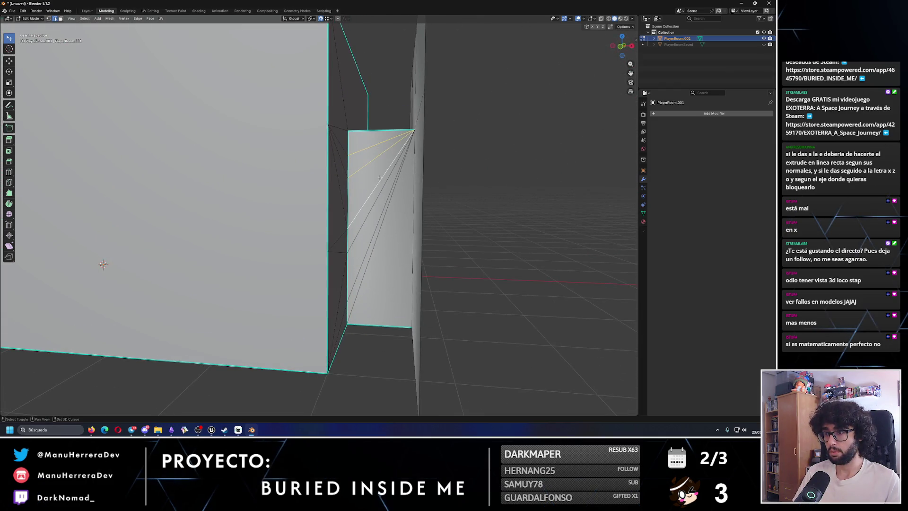
{"action": "key", "text": "x"}
{"action": "left_click", "coordinate": [383, 222]}
{"action": "mouse_move", "coordinate": [383, 222]}
{"action": "left_mouse_down"}
{"action": "mouse_move", "coordinate": [354, 250]}
{"action": "mouse_move", "coordinate": [347, 245]}
{"action": "left_mouse_up"}
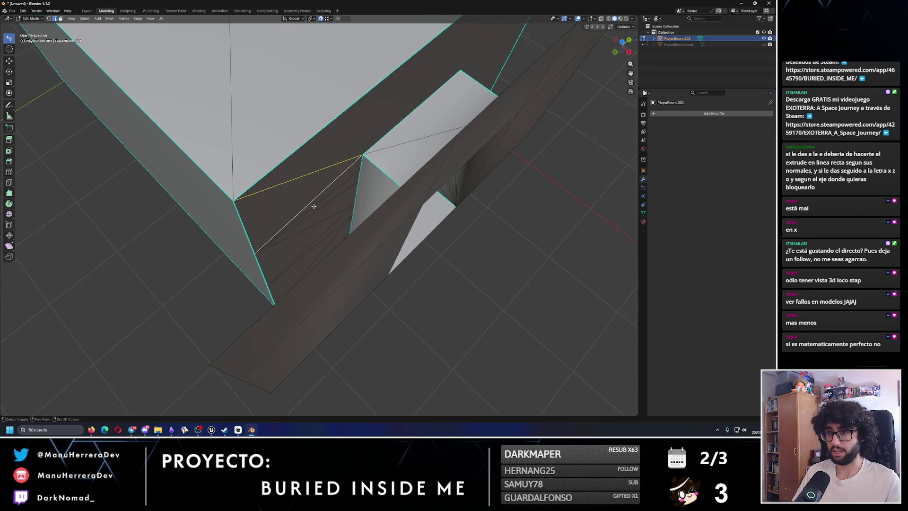
{"action": "mouse_move", "coordinate": [316, 210]}
{"action": "left_mouse_down"}
{"action": "mouse_move", "coordinate": [331, 201]}
{"action": "mouse_move", "coordinate": [295, 202]}
{"action": "left_mouse_up"}
{"action": "key", "text": "x"}
{"action": "left_click", "coordinate": [296, 292]}
{"action": "mouse_move", "coordinate": [297, 291]}
{"action": "left_mouse_down"}
{"action": "mouse_move", "coordinate": [264, 170]}
{"action": "mouse_move", "coordinate": [320, 157]}
{"action": "left_mouse_up"}
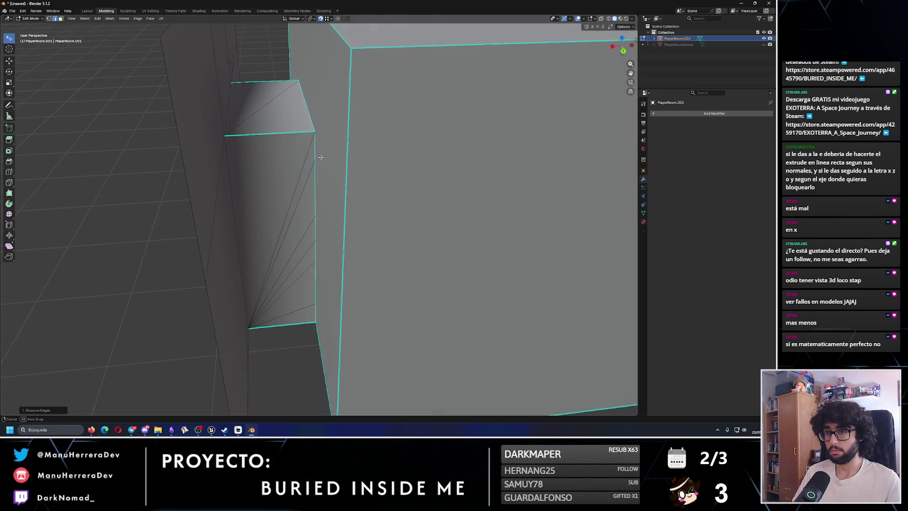
Step: Dissolve the four triangle-fan edges on the other doorway side wall
{"action": "left_click", "coordinate": [288, 213], "text": "shift"}
{"action": "left_click", "coordinate": [288, 227], "text": "shift"}
{"action": "left_click", "coordinate": [286, 265], "text": "shift"}
{"action": "left_click", "coordinate": [305, 260], "text": "shift"}
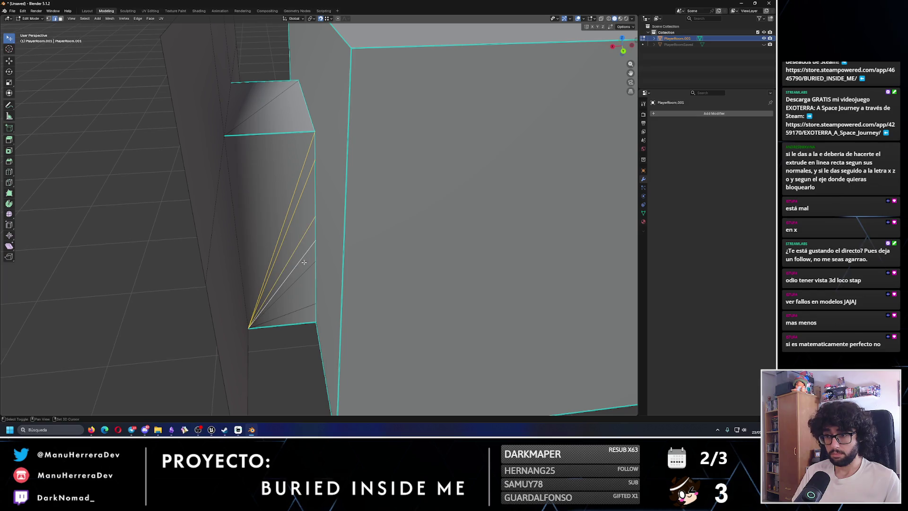
{"action": "key", "text": "x"}
{"action": "left_click", "coordinate": [301, 306]}
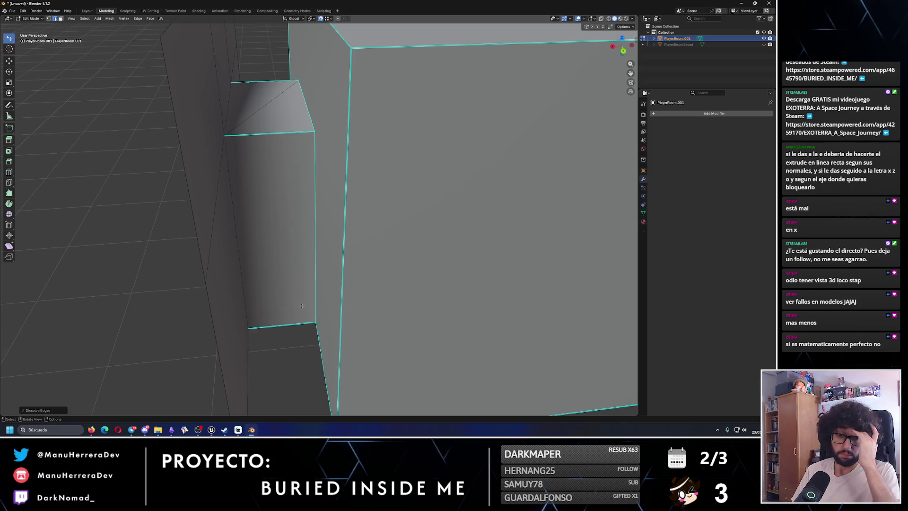
{"action": "scroll", "coordinate": [302, 303], "scroll_direction": "down", "scroll_amount": 3}
{"action": "mouse_move", "coordinate": [318, 275]}
{"action": "left_mouse_down"}
{"action": "mouse_move", "coordinate": [358, 278]}
{"action": "mouse_move", "coordinate": [369, 290]}
{"action": "mouse_move", "coordinate": [416, 253]}
{"action": "mouse_move", "coordinate": [349, 220]}
{"action": "left_mouse_up"}
{"action": "scroll", "coordinate": [349, 220], "scroll_direction": "up", "scroll_amount": 5}
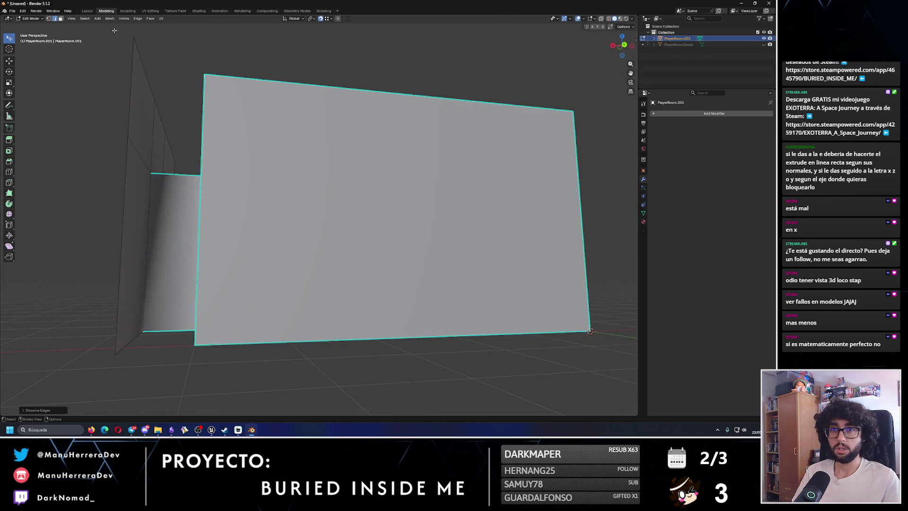
Step: In vertex mode, dissolve the selected wall vertices after undoing a dissolve and a delete
{"action": "left_click", "coordinate": [48, 19]}
{"action": "mouse_move", "coordinate": [227, 179]}
{"action": "left_mouse_down"}
{"action": "mouse_move", "coordinate": [337, 202]}
{"action": "mouse_move", "coordinate": [384, 145]}
{"action": "left_mouse_up"}
{"action": "key", "text": "x"}
{"action": "left_click", "coordinate": [395, 250]}
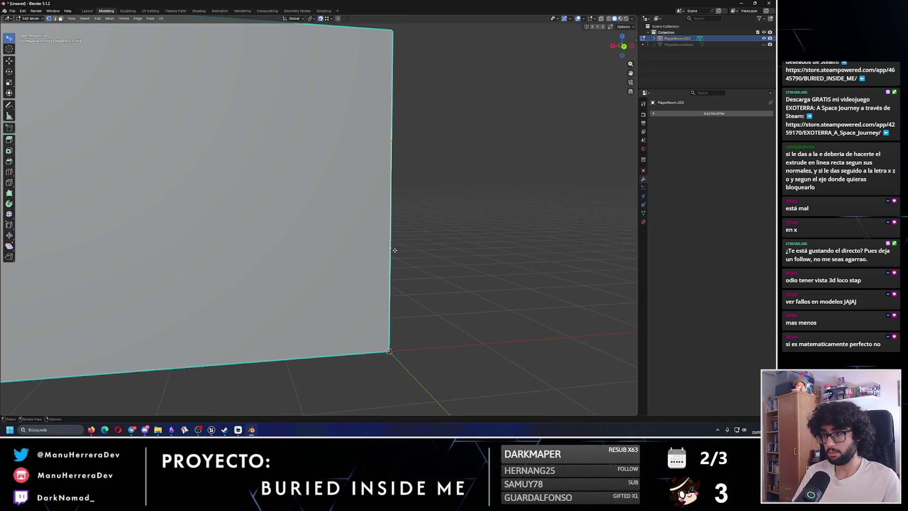
{"action": "key", "text": "ctrl+z"}
{"action": "key", "text": "x"}
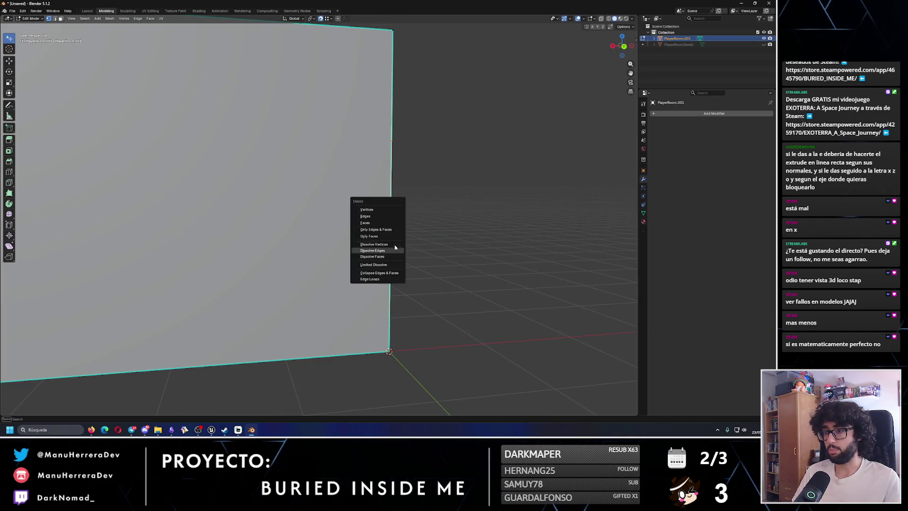
{"action": "left_click", "coordinate": [372, 209]}
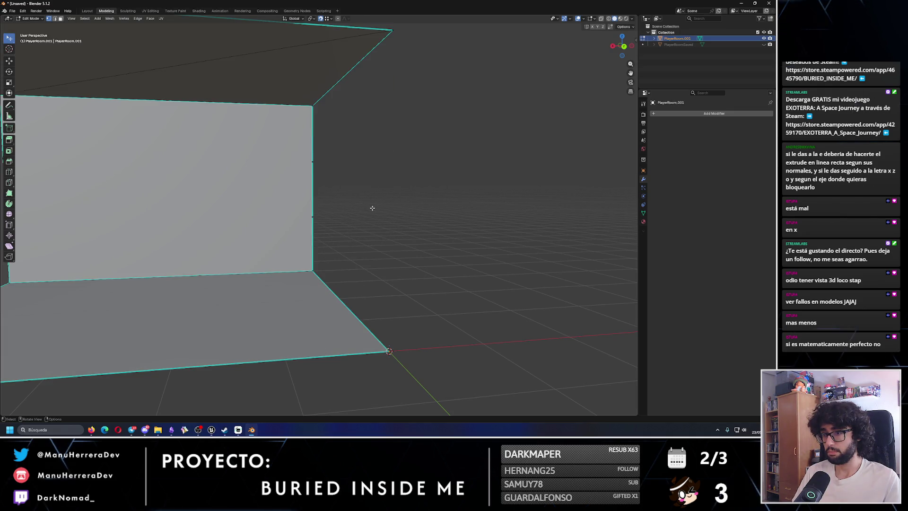
{"action": "key", "text": "ctrl+z"}
{"action": "key", "text": "x"}
{"action": "left_click", "coordinate": [357, 249]}
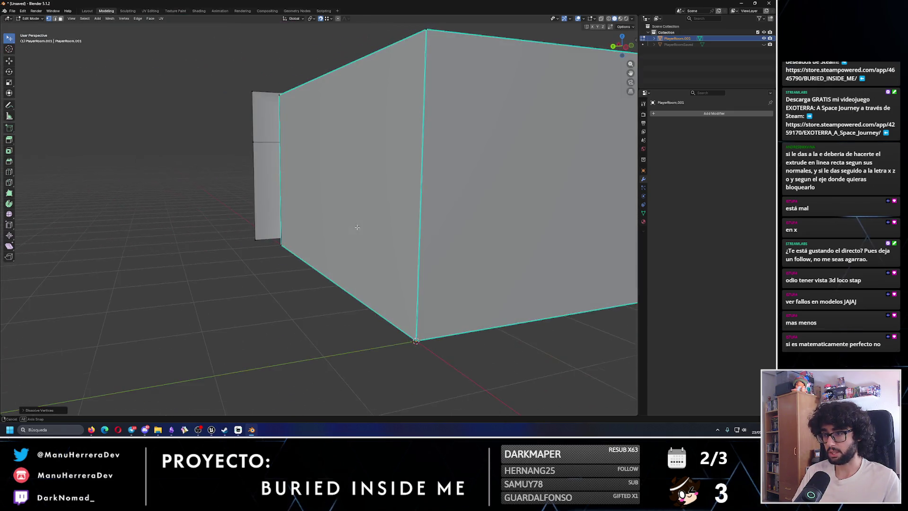
Step: Dissolve the remaining stray vertex on the wall edge
{"action": "scroll", "coordinate": [378, 220], "scroll_direction": "up", "scroll_amount": 5}
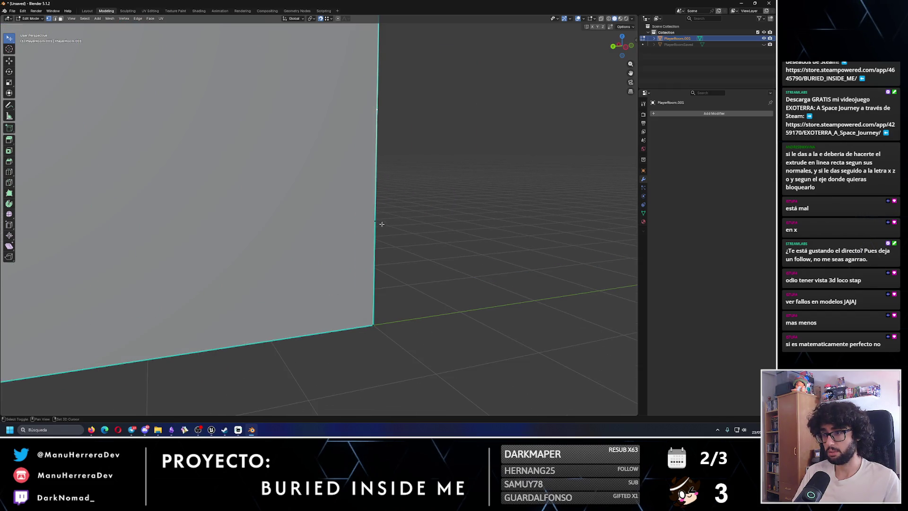
{"action": "key", "text": "x"}
{"action": "left_click", "coordinate": [359, 226]}
{"action": "scroll", "coordinate": [375, 224], "scroll_direction": "down", "scroll_amount": 4}
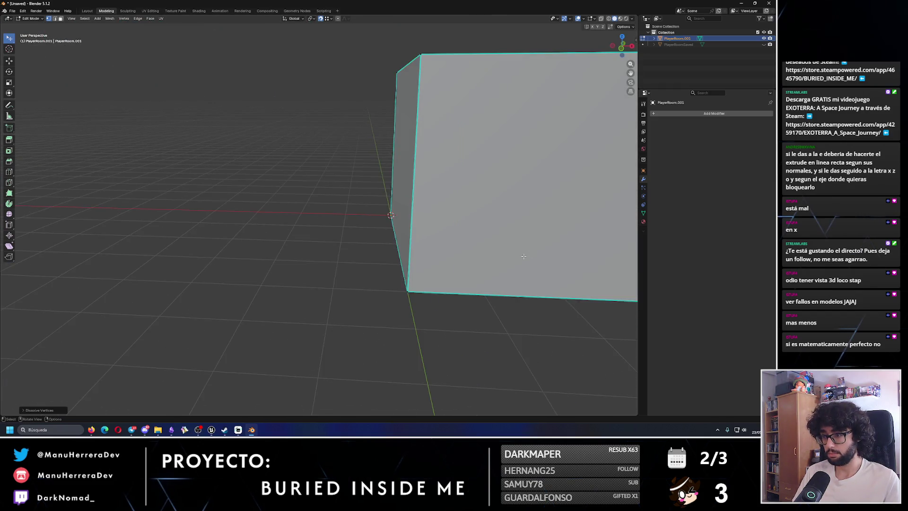
Step: Select a doorway corner vertex, start moving it, then cancel the move
{"action": "mouse_move", "coordinate": [524, 256]}
{"action": "left_mouse_down"}
{"action": "mouse_move", "coordinate": [253, 367]}
{"action": "mouse_move", "coordinate": [407, 263]}
{"action": "mouse_move", "coordinate": [270, 199]}
{"action": "mouse_move", "coordinate": [334, 232]}
{"action": "left_mouse_up"}
{"action": "scroll", "coordinate": [346, 255], "scroll_direction": "down", "scroll_amount": 10}
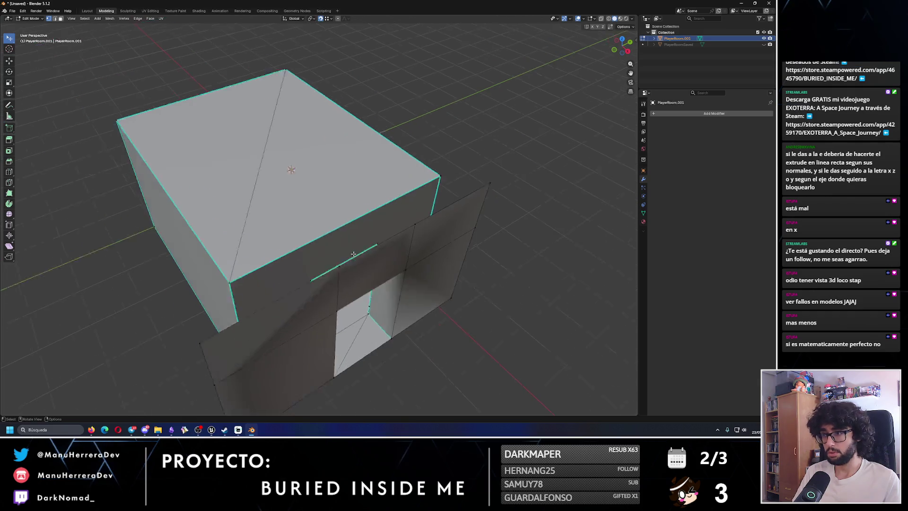
{"action": "left_click", "coordinate": [341, 255]}
{"action": "key", "text": "g"}
{"action": "right_click", "coordinate": [354, 267]}
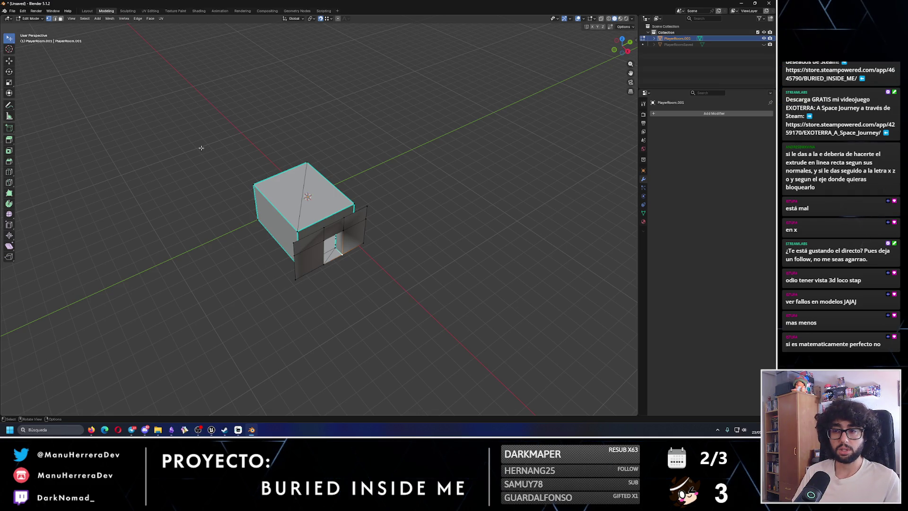
Step: Turn on X-ray and dissolve the first set of stray wall vertices
{"action": "left_click", "coordinate": [600, 18]}
{"action": "scroll", "coordinate": [284, 213], "scroll_direction": "up", "scroll_amount": 5}
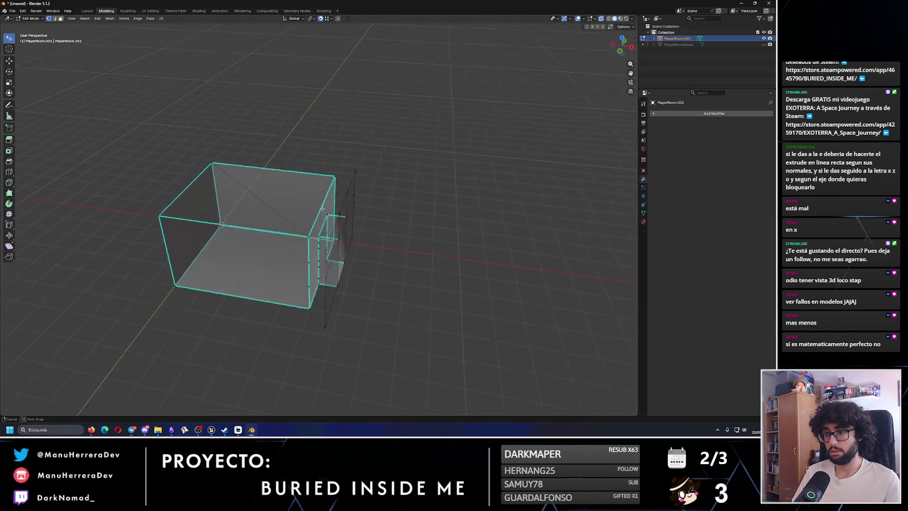
{"action": "scroll", "coordinate": [310, 278], "scroll_direction": "up", "scroll_amount": 5}
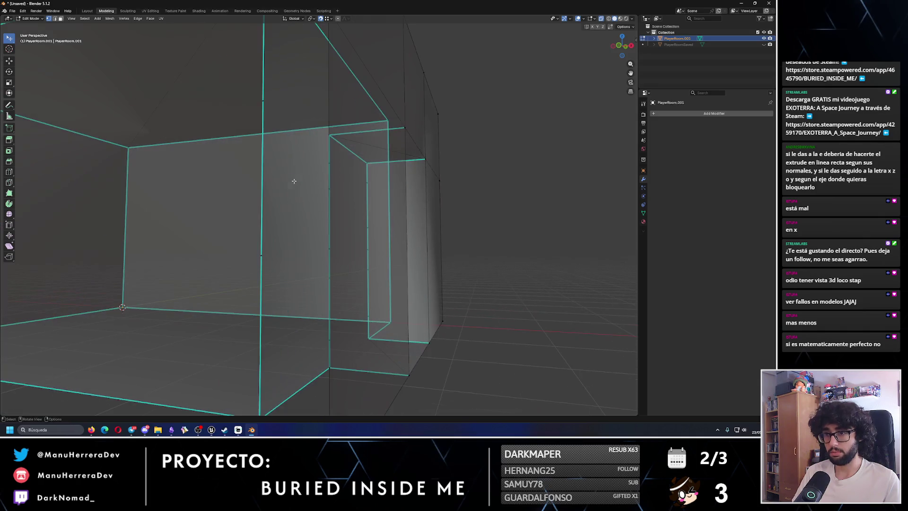
{"action": "key", "text": "x"}
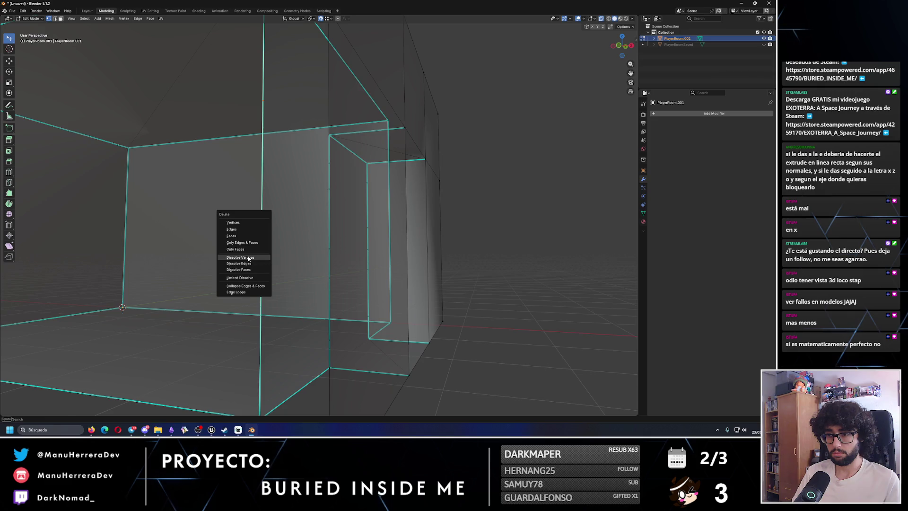
{"action": "left_click", "coordinate": [249, 258]}
Step: Dissolve the remaining stray vertices on the walls beside the doorway
{"action": "scroll", "coordinate": [317, 154], "scroll_direction": "up", "scroll_amount": 2}
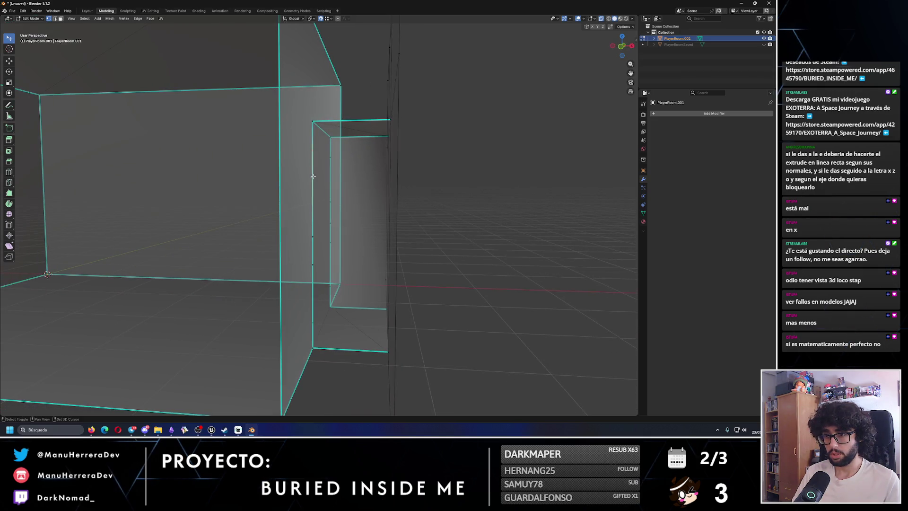
{"action": "key", "text": "x"}
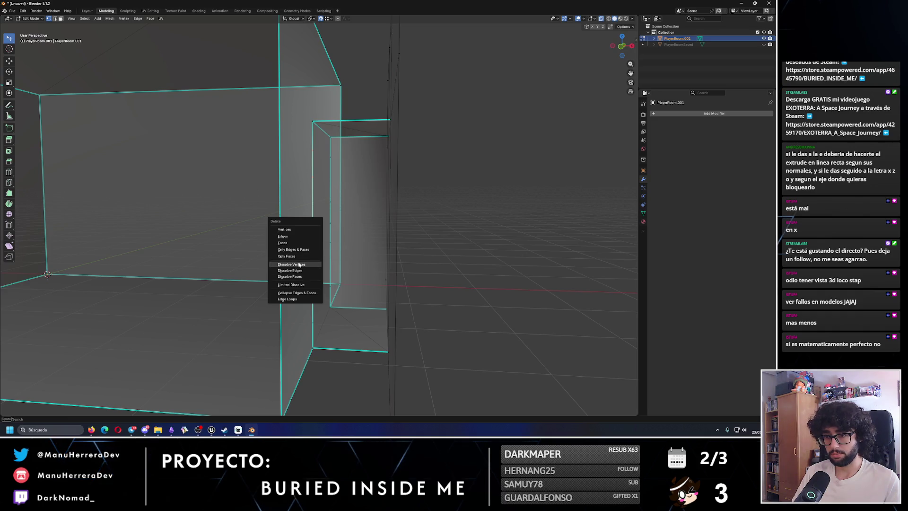
{"action": "left_click", "coordinate": [299, 265]}
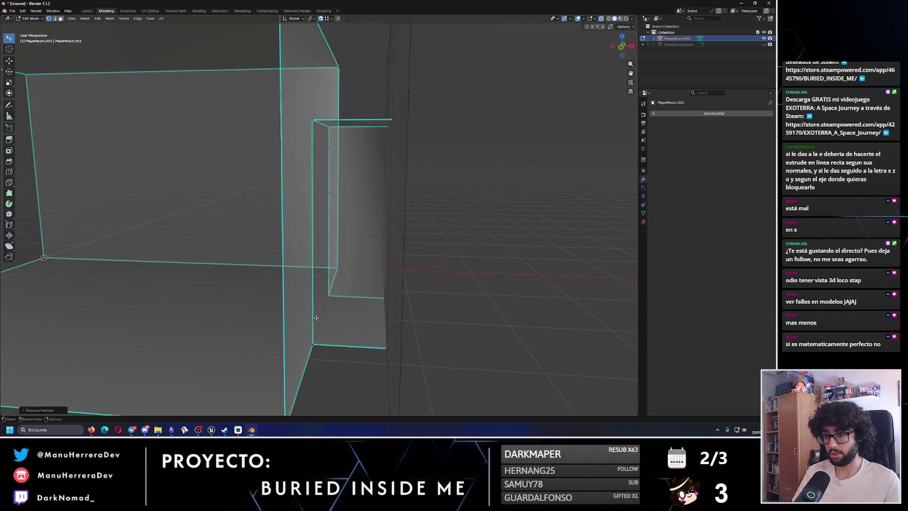
{"action": "key", "text": "x"}
{"action": "mouse_move", "coordinate": [315, 317]}
{"action": "left_mouse_down"}
{"action": "mouse_move", "coordinate": [328, 269]}
{"action": "mouse_move", "coordinate": [223, 264]}
{"action": "mouse_move", "coordinate": [348, 263]}
{"action": "mouse_move", "coordinate": [219, 227]}
{"action": "left_mouse_up"}
{"action": "scroll", "coordinate": [220, 223], "scroll_direction": "up", "scroll_amount": 3}
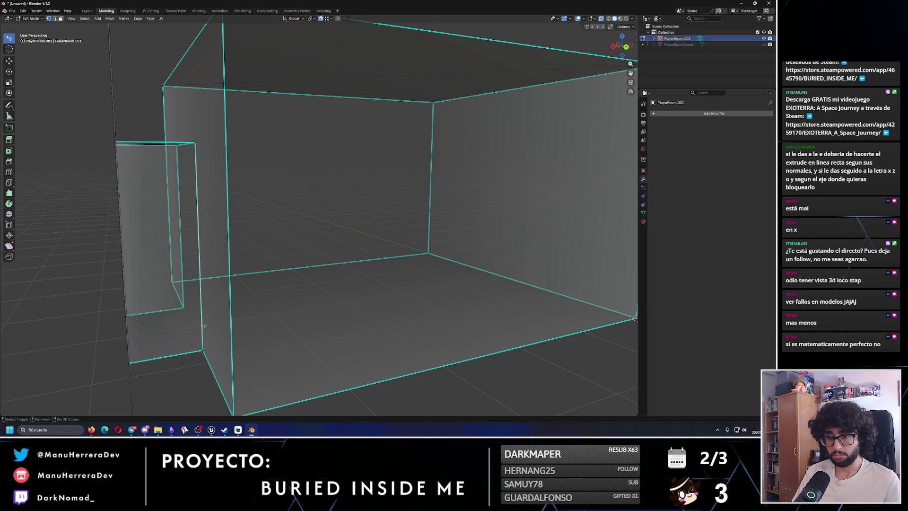
{"action": "key", "text": "x"}
{"action": "left_click", "coordinate": [203, 325]}
Step: Orbit around the room box to confirm the walls now have clean edges
{"action": "mouse_move", "coordinate": [203, 325]}
{"action": "left_mouse_down"}
{"action": "mouse_move", "coordinate": [207, 296]}
{"action": "mouse_move", "coordinate": [275, 239]}
{"action": "mouse_move", "coordinate": [327, 297]}
{"action": "mouse_move", "coordinate": [289, 283]}
{"action": "mouse_move", "coordinate": [341, 285]}
{"action": "mouse_move", "coordinate": [320, 273]}
{"action": "mouse_move", "coordinate": [400, 320]}
{"action": "left_mouse_up"}
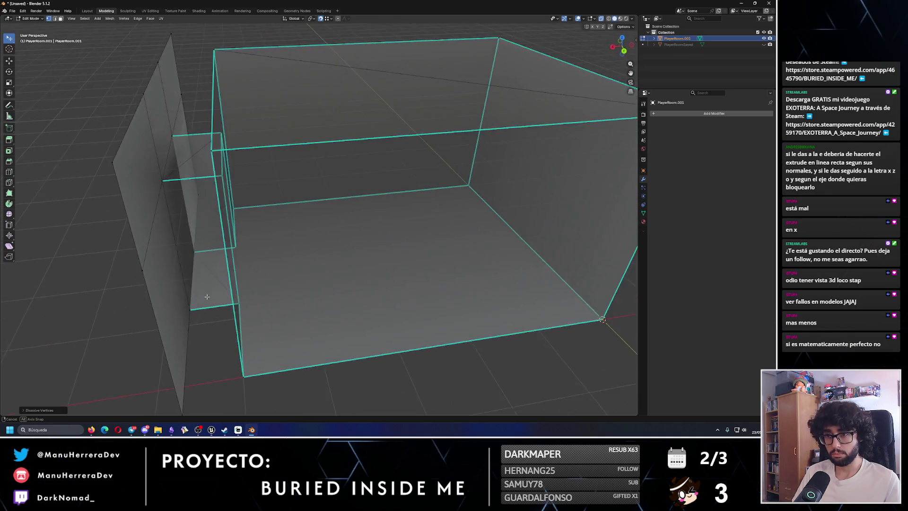
{"action": "mouse_move", "coordinate": [334, 316]}
{"action": "left_mouse_down"}
{"action": "mouse_move", "coordinate": [318, 320]}
{"action": "mouse_move", "coordinate": [411, 377]}
{"action": "mouse_move", "coordinate": [376, 314]}
{"action": "mouse_move", "coordinate": [384, 263]}
{"action": "mouse_move", "coordinate": [250, 263]}
{"action": "mouse_move", "coordinate": [293, 266]}
{"action": "mouse_move", "coordinate": [309, 279]}
{"action": "mouse_move", "coordinate": [352, 269]}
{"action": "mouse_move", "coordinate": [371, 298]}
{"action": "left_mouse_up"}
{"action": "mouse_move", "coordinate": [274, 237]}
{"action": "left_mouse_down"}
{"action": "mouse_move", "coordinate": [317, 230]}
{"action": "mouse_move", "coordinate": [289, 249]}
{"action": "mouse_move", "coordinate": [311, 255]}
{"action": "left_mouse_up"}
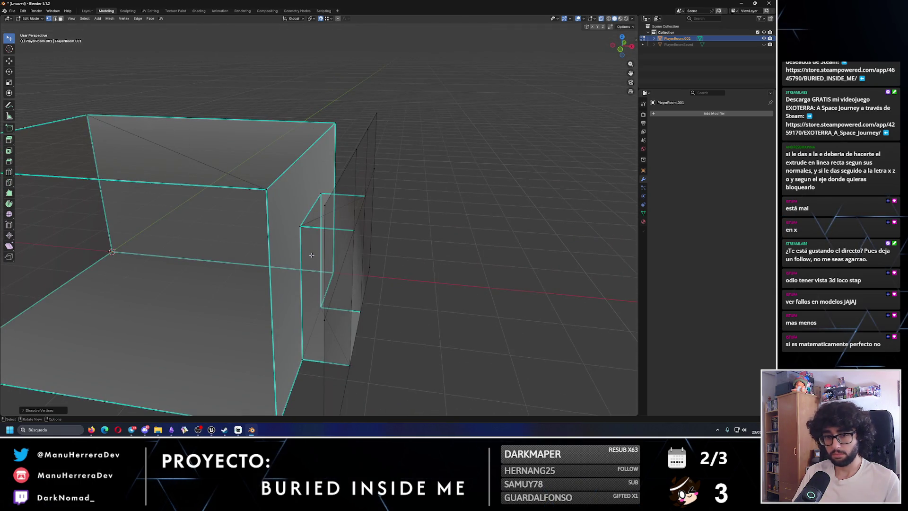
{"action": "scroll", "coordinate": [312, 255], "scroll_direction": "down", "scroll_amount": 3}
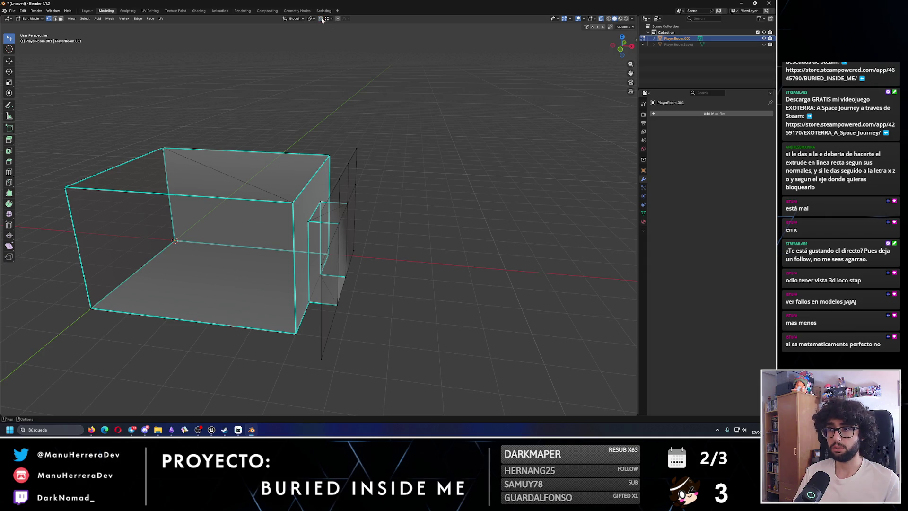
Step: Make Select Box the active tool, clear the mesh selection and turn off X-ray
{"action": "left_click", "coordinate": [9, 20]}
{"action": "left_click", "coordinate": [10, 20]}
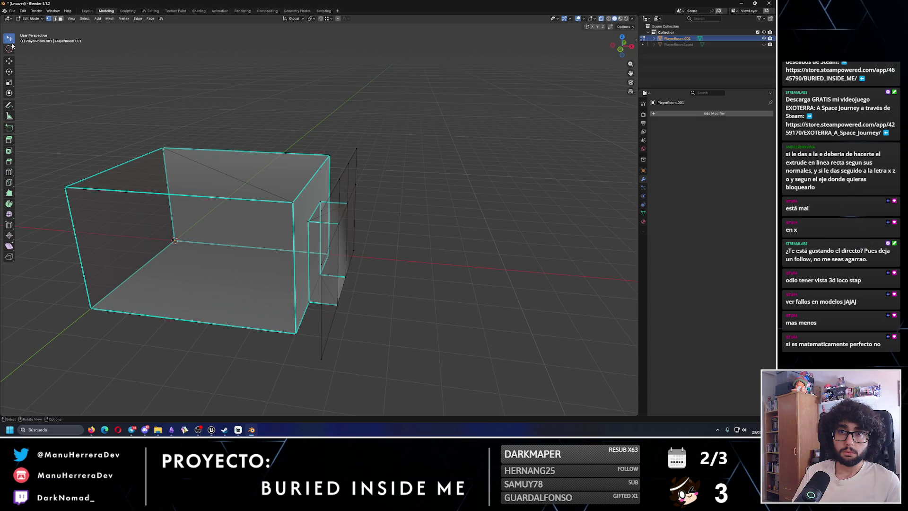
{"action": "left_click", "coordinate": [10, 40]}
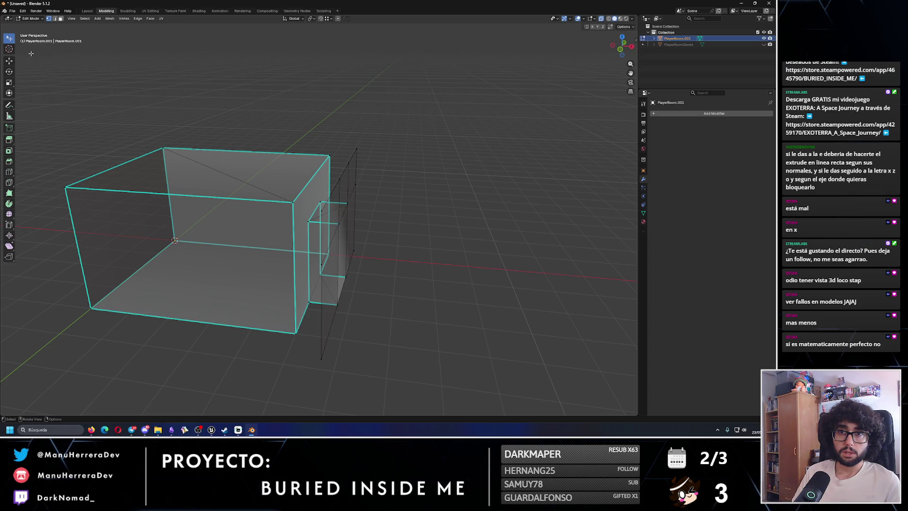
{"action": "left_click", "coordinate": [10, 40]}
{"action": "left_click", "coordinate": [36, 52]}
{"action": "key", "text": "a"}
{"action": "key", "text": "KP_Decimal"}
{"action": "key", "text": "alt+a"}
{"action": "left_click", "coordinate": [9, 42]}
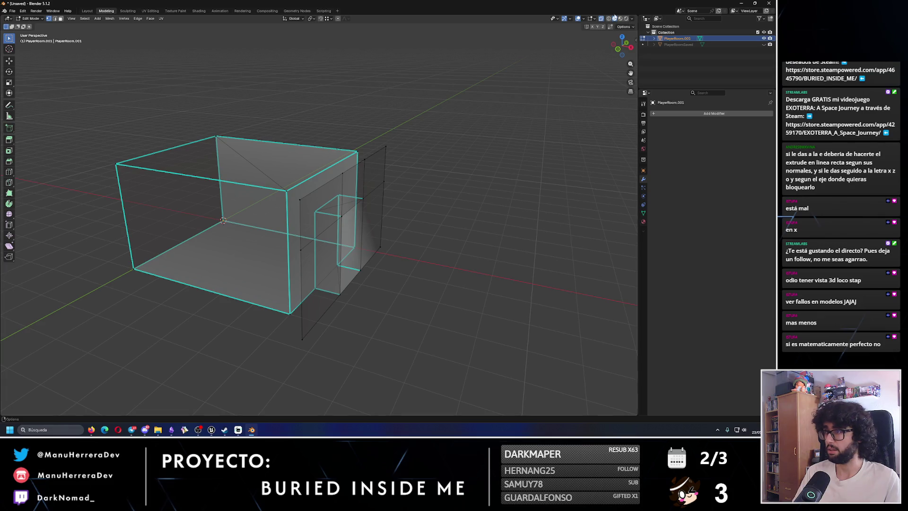
{"action": "key", "text": "alt+z"}
Step: Extrude the selected edge outward into a new long wall face and place it
{"action": "left_click_drag", "start_coordinate": [287, 192], "coordinate": [152, 81]}
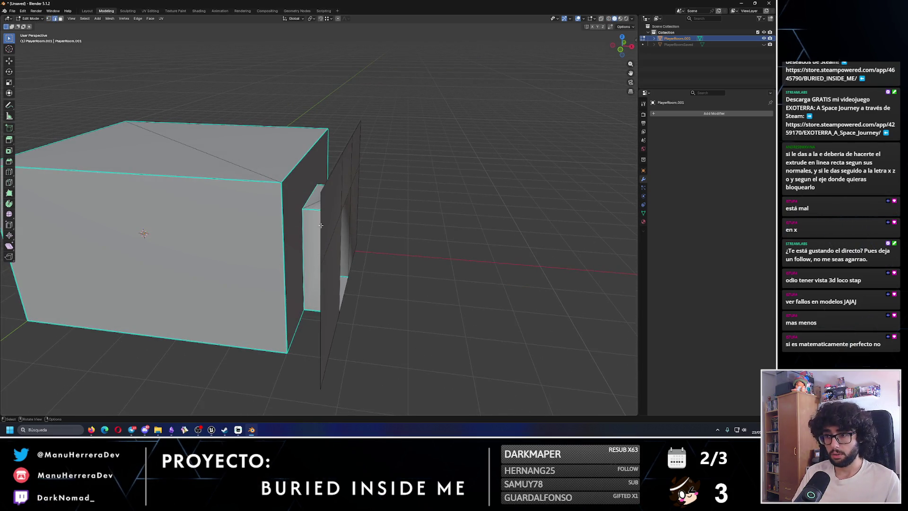
{"action": "mouse_move", "coordinate": [326, 255]}
{"action": "left_mouse_down"}
{"action": "mouse_move", "coordinate": [361, 318]}
{"action": "mouse_move", "coordinate": [299, 312]}
{"action": "left_mouse_up"}
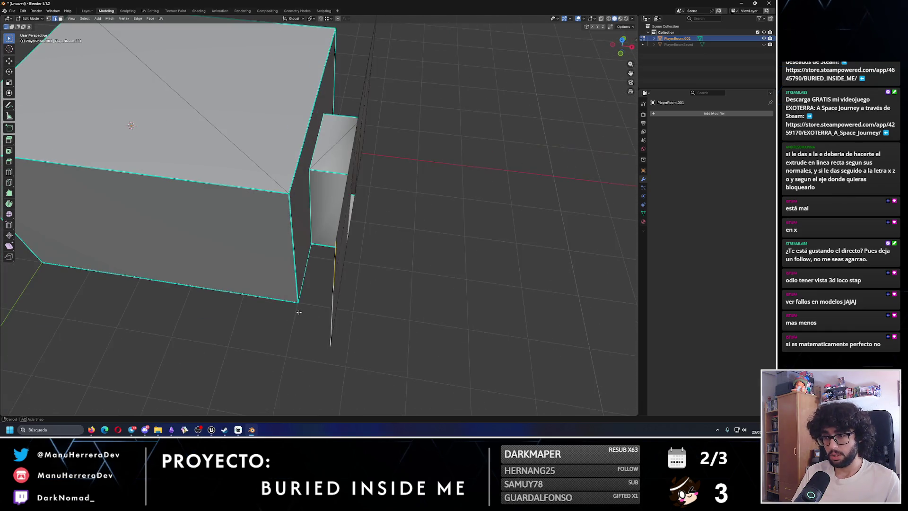
{"action": "key", "text": "e"}
{"action": "key", "text": "x"}
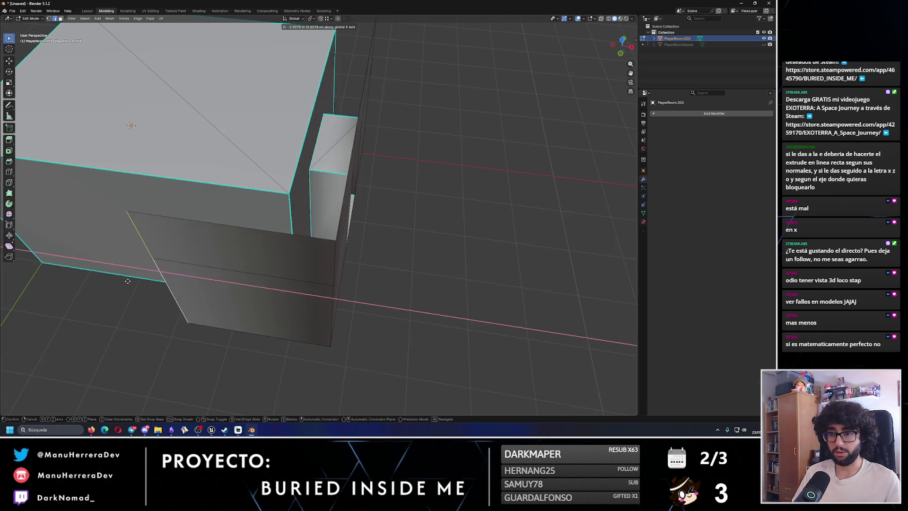
{"action": "key", "text": "x"}
{"action": "key", "text": "x"}
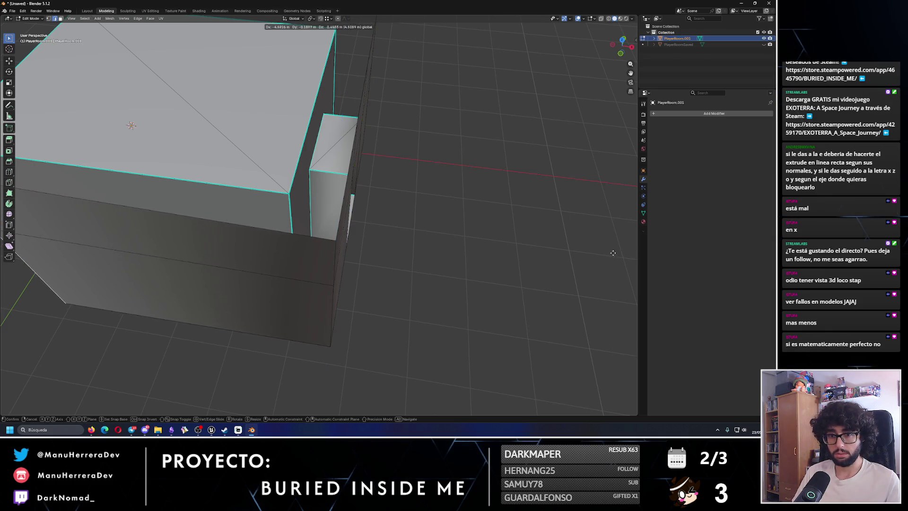
{"action": "left_click", "coordinate": [464, 234]}
{"action": "mouse_move", "coordinate": [464, 234]}
{"action": "left_mouse_down"}
{"action": "mouse_move", "coordinate": [409, 274]}
{"action": "mouse_move", "coordinate": [297, 244]}
{"action": "mouse_move", "coordinate": [142, 275]}
{"action": "left_mouse_up"}
{"action": "key", "text": "g"}
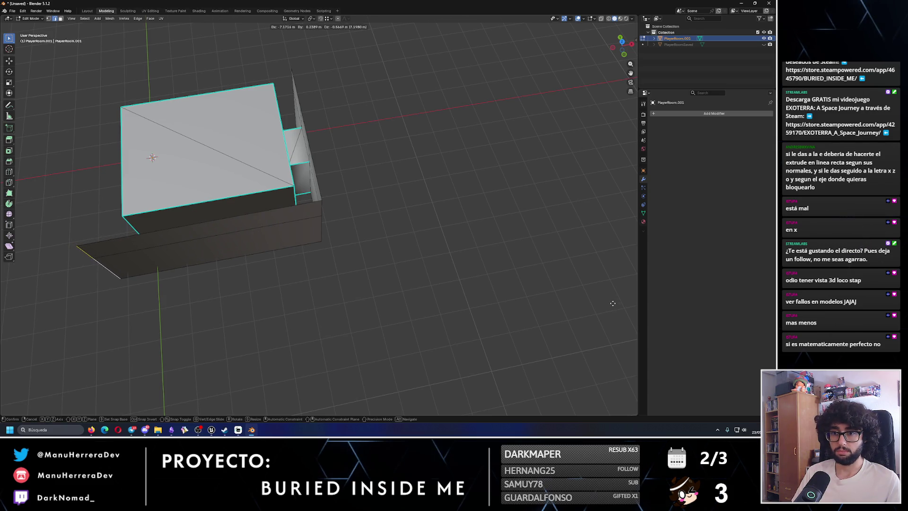
{"action": "left_click", "coordinate": [614, 299]}
Step: Enable snapping and drag the new wall's corner vertex with the move gizmo
{"action": "left_click_drag", "start_coordinate": [614, 299], "coordinate": [478, 181]}
{"action": "scroll", "coordinate": [478, 180], "scroll_direction": "up", "scroll_amount": 5}
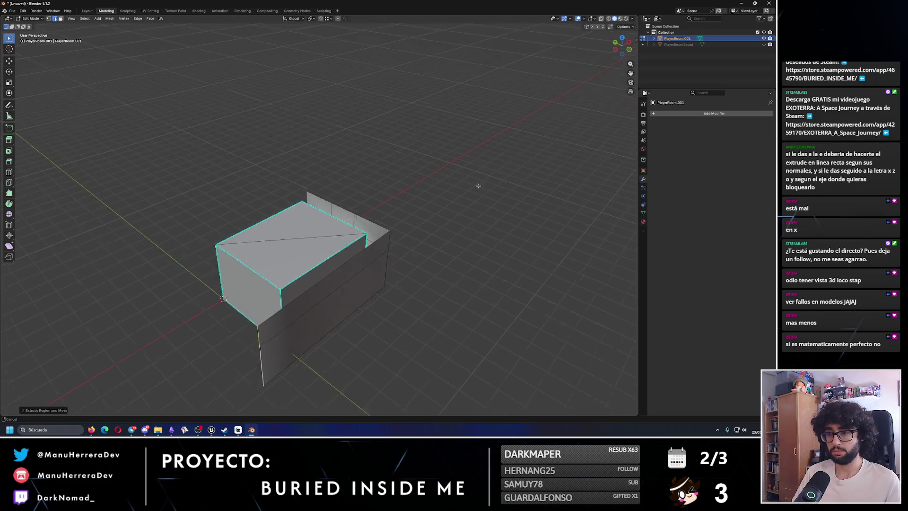
{"action": "scroll", "coordinate": [545, 194], "scroll_direction": "down", "scroll_amount": 2}
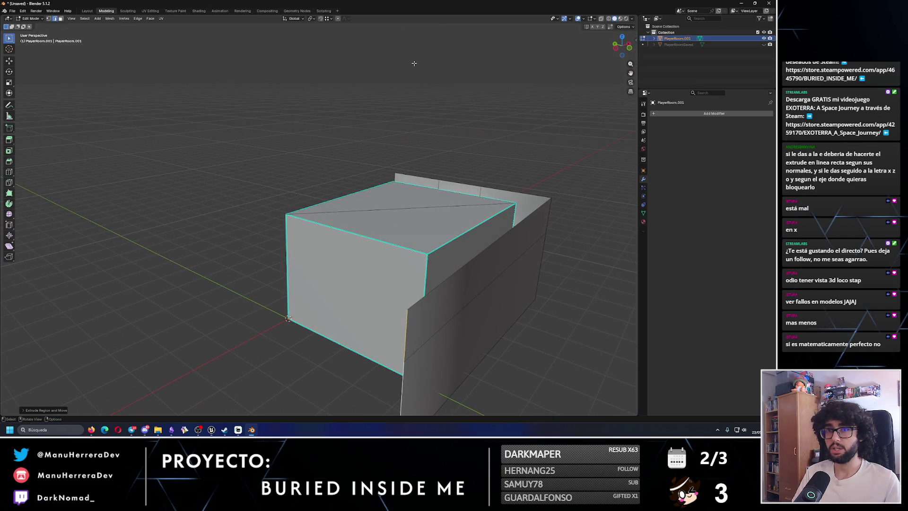
{"action": "key", "text": "ctrl+z"}
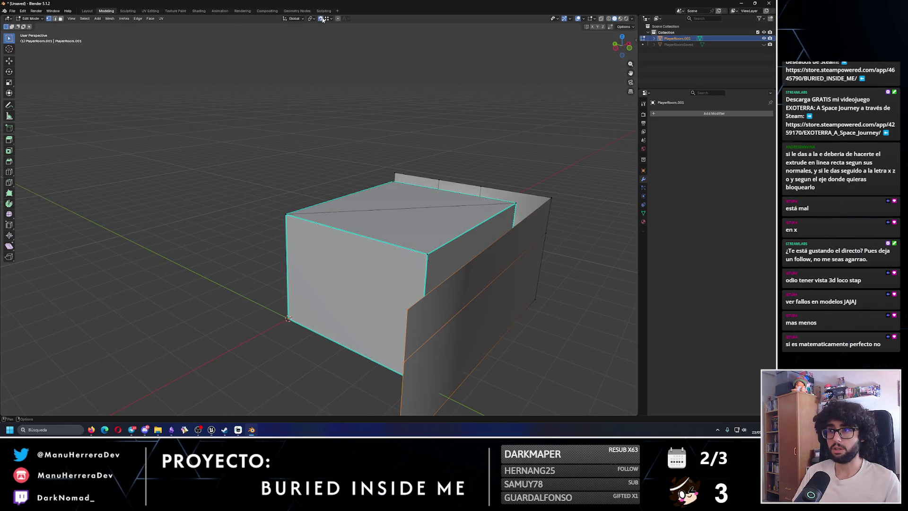
{"action": "left_click", "coordinate": [323, 19]}
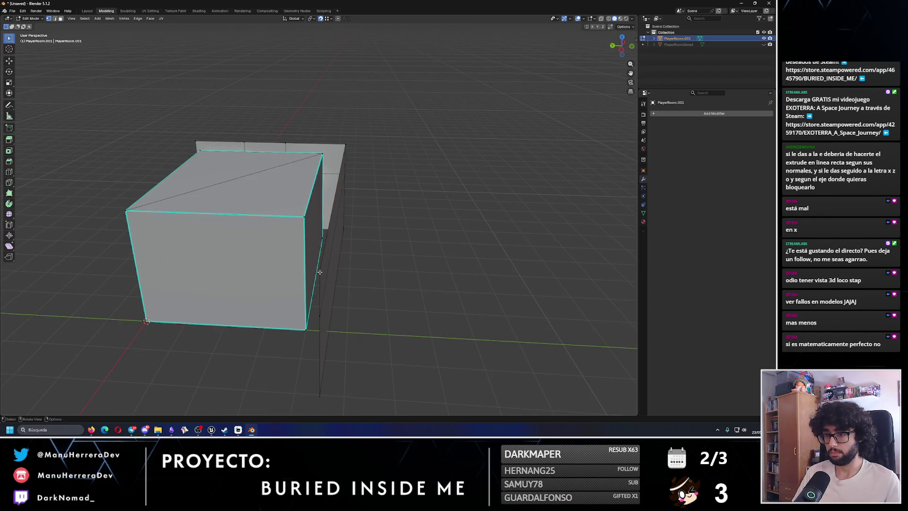
{"action": "scroll", "coordinate": [346, 221], "scroll_direction": "up", "scroll_amount": 1}
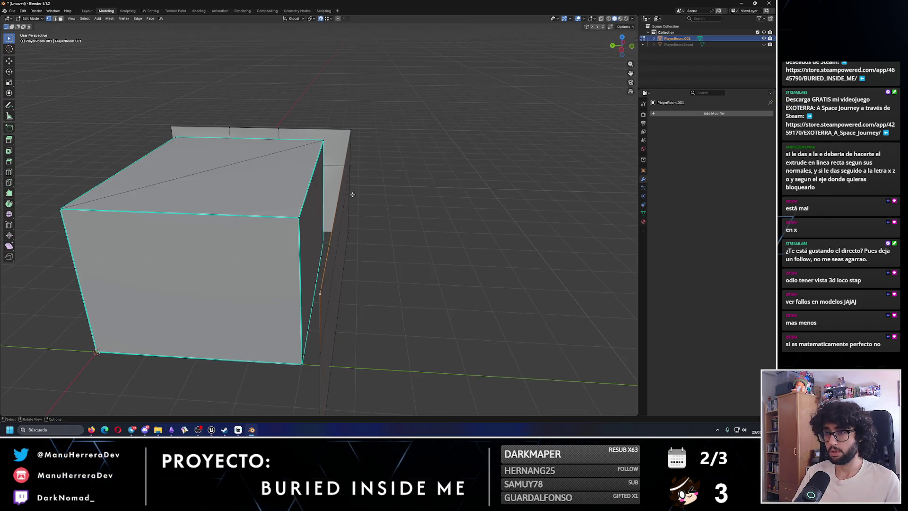
{"action": "left_click", "coordinate": [9, 62]}
{"action": "left_click_drag", "start_coordinate": [319, 293], "coordinate": [357, 374]}
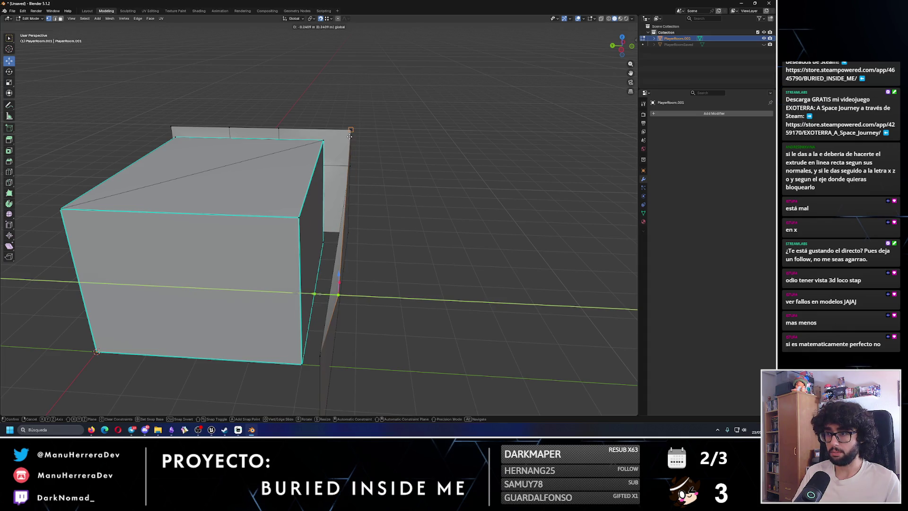
{"action": "left_click_drag", "start_coordinate": [356, 211], "coordinate": [362, 200]}
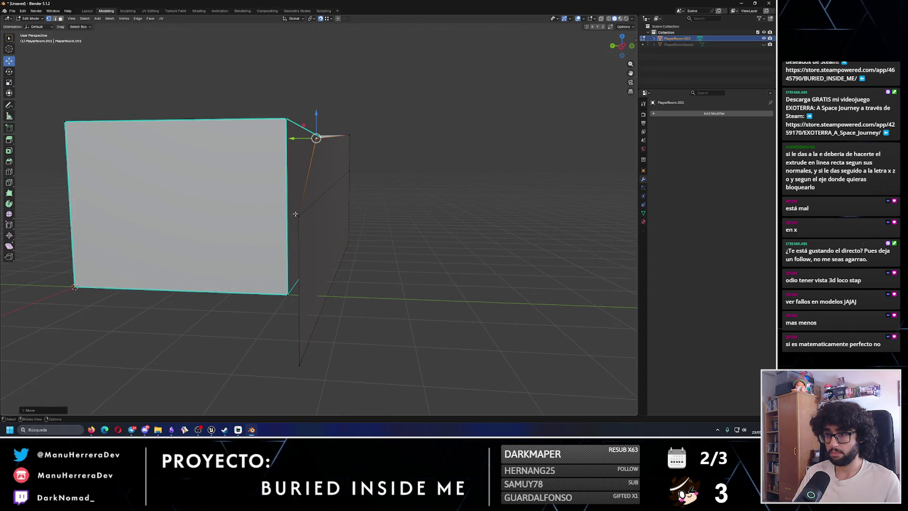
Step: Lower the corner vertex and raise the middle edge's left vertex to level the wall
{"action": "key", "text": "g"}
{"action": "left_click", "coordinate": [350, 234]}
{"action": "left_click_drag", "start_coordinate": [350, 233], "coordinate": [335, 229]}
{"action": "mouse_move", "coordinate": [184, 121]}
{"action": "left_mouse_down"}
{"action": "mouse_move", "coordinate": [102, 96]}
{"action": "mouse_move", "coordinate": [356, 121]}
{"action": "left_mouse_up"}
{"action": "left_click", "coordinate": [118, 183]}
{"action": "left_click_drag", "start_coordinate": [118, 182], "coordinate": [110, 154]}
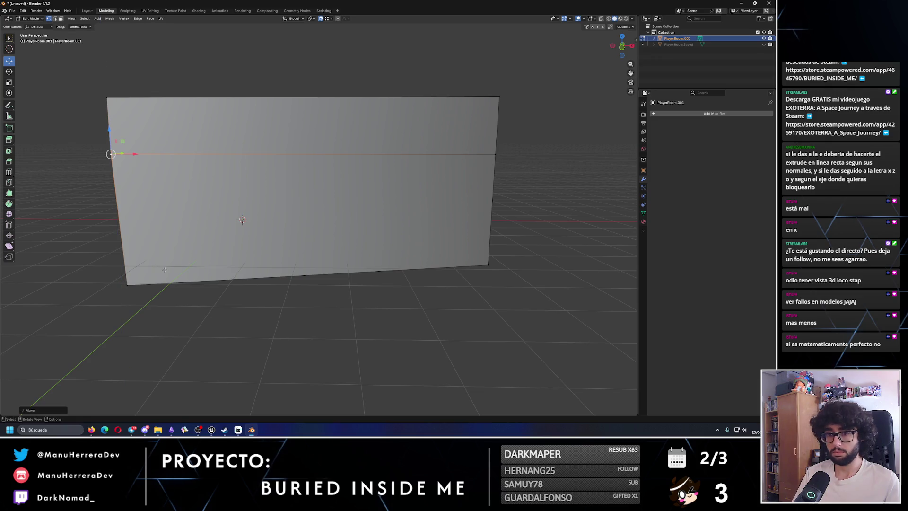
{"action": "left_click_drag", "start_coordinate": [127, 284], "coordinate": [366, 225]}
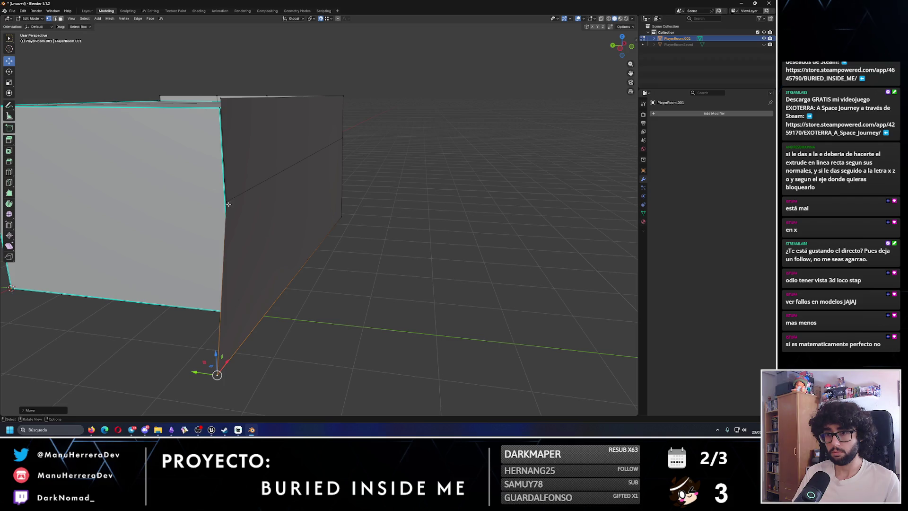
Step: Adjust the wall's corner, top and bottom vertices, shifting the bottom one right
{"action": "left_click", "coordinate": [229, 204]}
{"action": "mouse_move", "coordinate": [207, 202]}
{"action": "left_mouse_down"}
{"action": "mouse_move", "coordinate": [314, 202]}
{"action": "mouse_move", "coordinate": [327, 131]}
{"action": "left_mouse_up"}
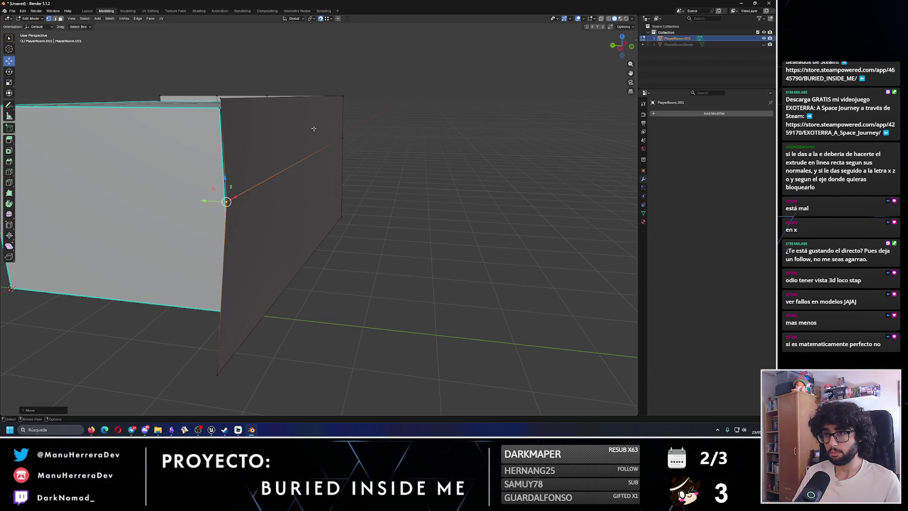
{"action": "left_click", "coordinate": [219, 100]}
{"action": "mouse_move", "coordinate": [194, 95]}
{"action": "left_mouse_down"}
{"action": "mouse_move", "coordinate": [344, 93]}
{"action": "mouse_move", "coordinate": [303, 131]}
{"action": "mouse_move", "coordinate": [265, 135]}
{"action": "left_mouse_up"}
{"action": "left_click", "coordinate": [246, 133]}
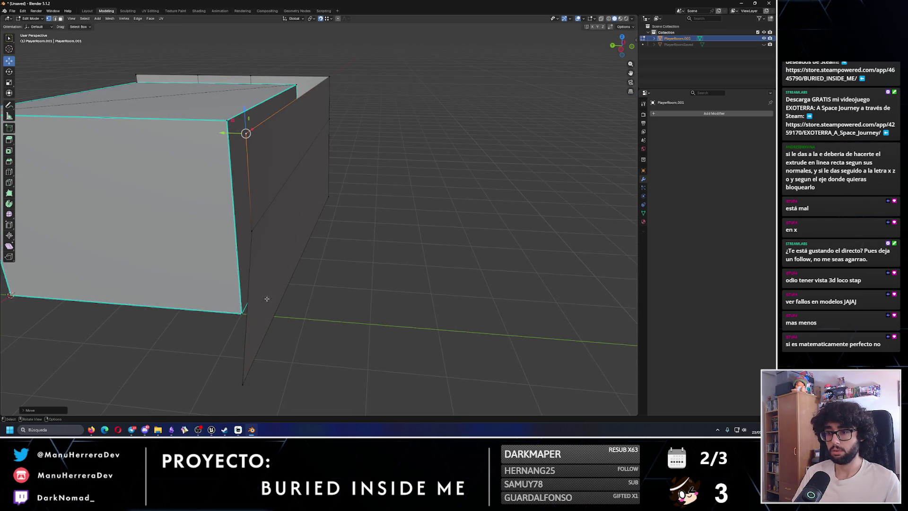
{"action": "left_click", "coordinate": [242, 384]}
{"action": "mouse_move", "coordinate": [242, 384]}
{"action": "left_mouse_down"}
{"action": "mouse_move", "coordinate": [293, 381]}
{"action": "mouse_move", "coordinate": [261, 385]}
{"action": "left_mouse_up"}
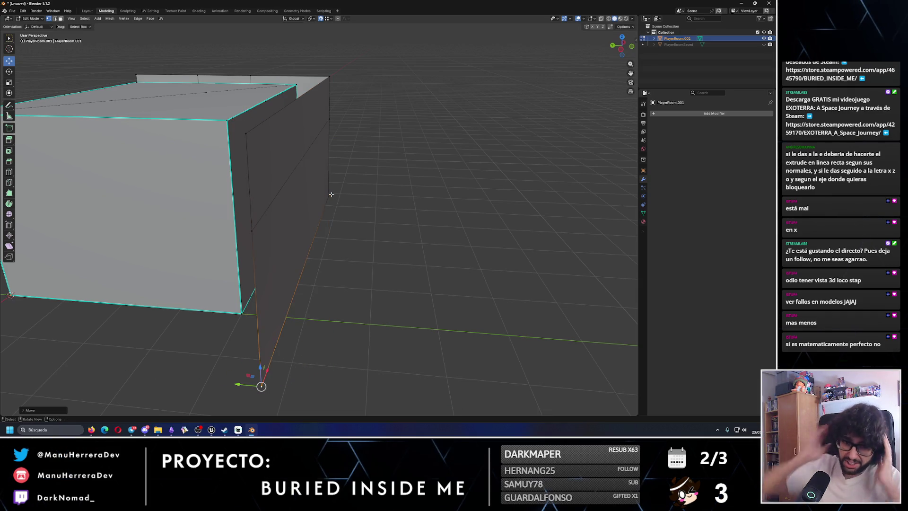
{"action": "scroll", "coordinate": [331, 194], "scroll_direction": "down", "scroll_amount": 3}
{"action": "mouse_move", "coordinate": [379, 210]}
{"action": "left_mouse_down"}
{"action": "mouse_move", "coordinate": [314, 253]}
{"action": "mouse_move", "coordinate": [274, 260]}
{"action": "mouse_move", "coordinate": [334, 247]}
{"action": "mouse_move", "coordinate": [310, 251]}
{"action": "mouse_move", "coordinate": [341, 222]}
{"action": "mouse_move", "coordinate": [284, 212]}
{"action": "mouse_move", "coordinate": [296, 196]}
{"action": "mouse_move", "coordinate": [299, 222]}
{"action": "mouse_move", "coordinate": [295, 203]}
{"action": "left_mouse_up"}
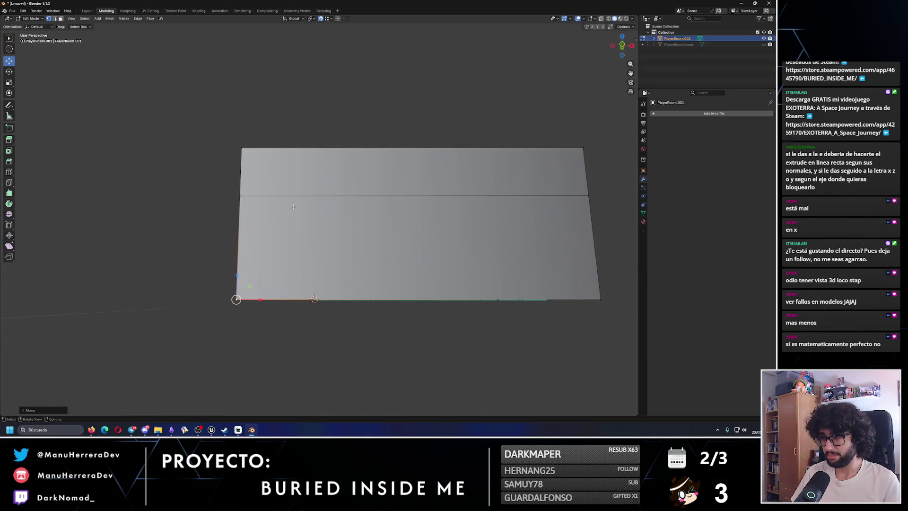
{"action": "mouse_move", "coordinate": [235, 271]}
{"action": "left_mouse_down"}
{"action": "mouse_move", "coordinate": [265, 284]}
{"action": "mouse_move", "coordinate": [255, 302]}
{"action": "mouse_move", "coordinate": [237, 272]}
{"action": "left_mouse_up"}
Step: In Edge select mode, slide the wall panel's end edge inward toward the box corner
{"action": "left_click", "coordinate": [59, 19]}
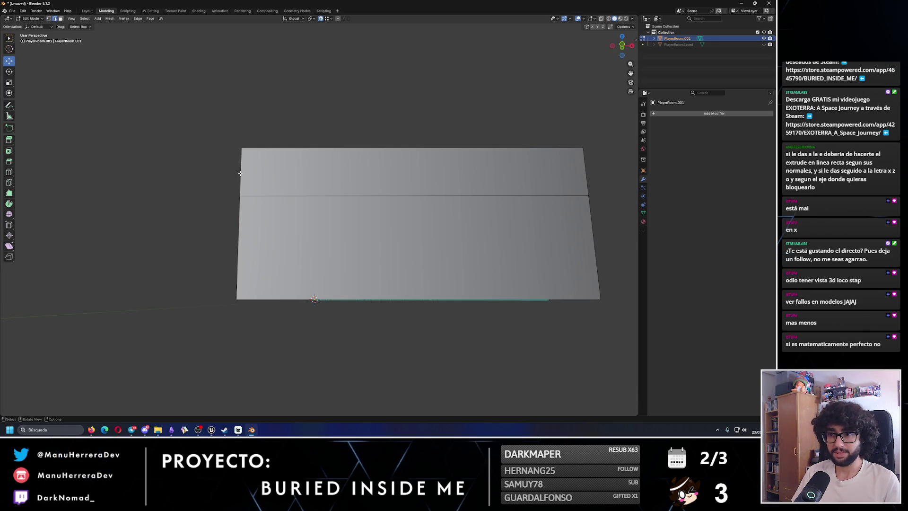
{"action": "left_click", "coordinate": [242, 210], "text": "shift"}
{"action": "left_click_drag", "start_coordinate": [263, 213], "coordinate": [279, 211]}
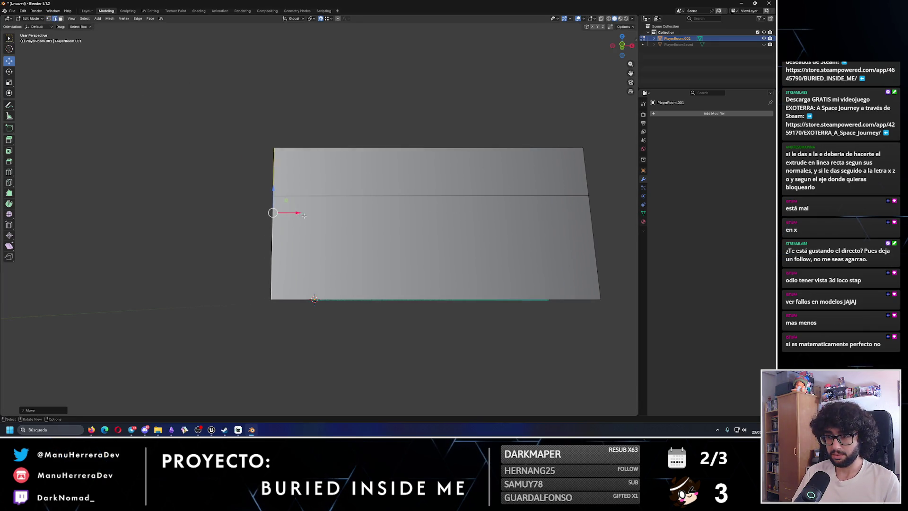
{"action": "mouse_move", "coordinate": [359, 228]}
{"action": "left_mouse_down"}
{"action": "mouse_move", "coordinate": [432, 202]}
{"action": "mouse_move", "coordinate": [316, 224]}
{"action": "mouse_move", "coordinate": [289, 194]}
{"action": "left_mouse_up"}
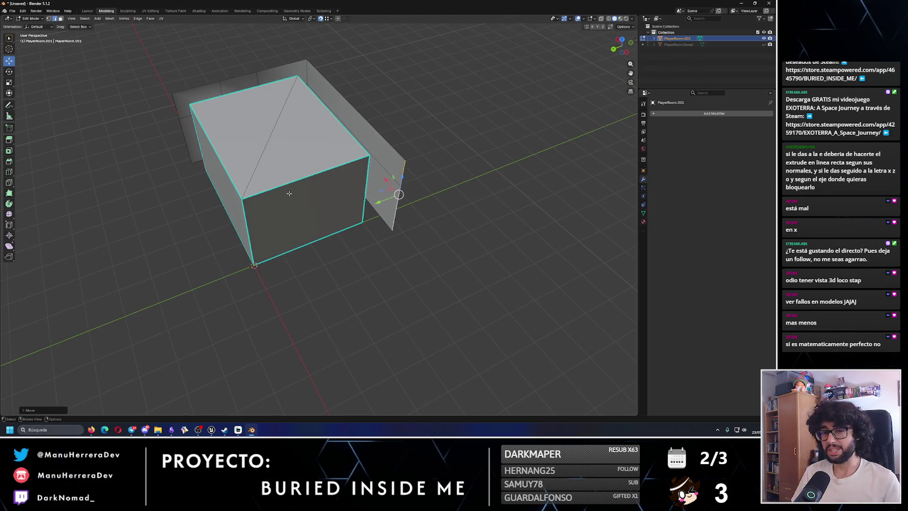
{"action": "mouse_move", "coordinate": [379, 201]}
{"action": "left_mouse_down"}
{"action": "mouse_move", "coordinate": [358, 183]}
{"action": "mouse_move", "coordinate": [302, 191]}
{"action": "mouse_move", "coordinate": [314, 175]}
{"action": "left_mouse_up"}
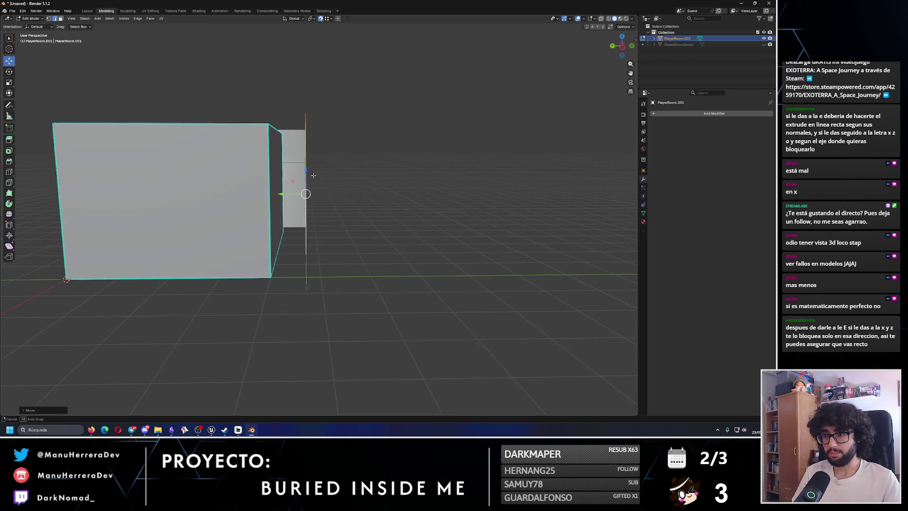
Step: Check the box in Left orthographic views, then orbit back to a front-left perspective
{"action": "left_click", "coordinate": [622, 46]}
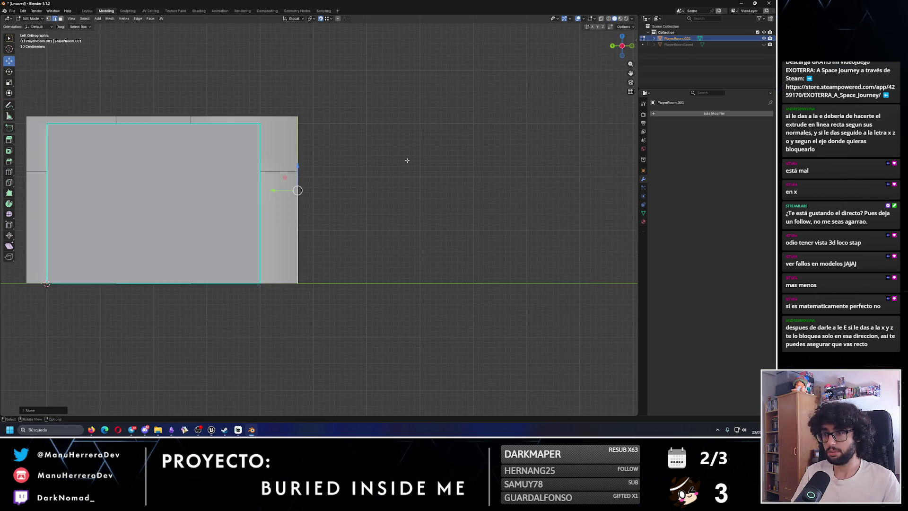
{"action": "left_click", "coordinate": [613, 47]}
{"action": "left_click", "coordinate": [632, 45]}
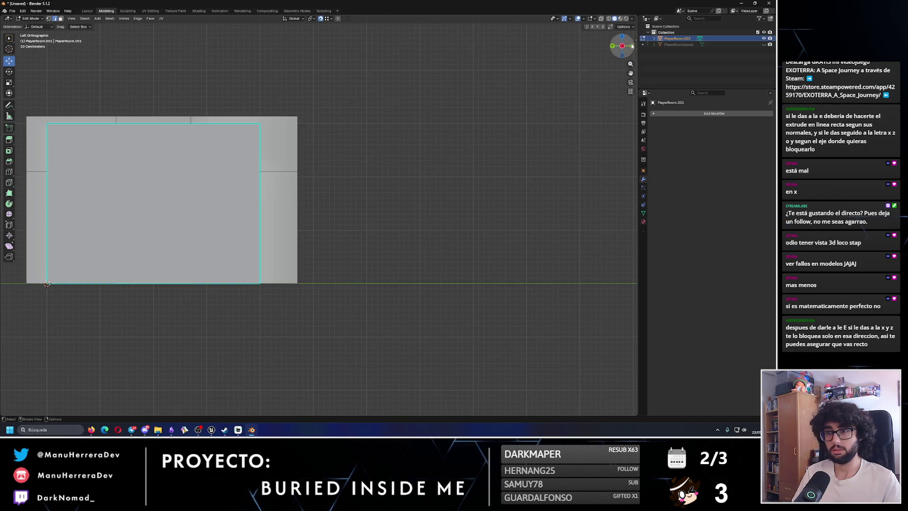
{"action": "left_click_drag", "start_coordinate": [355, 162], "coordinate": [373, 188]}
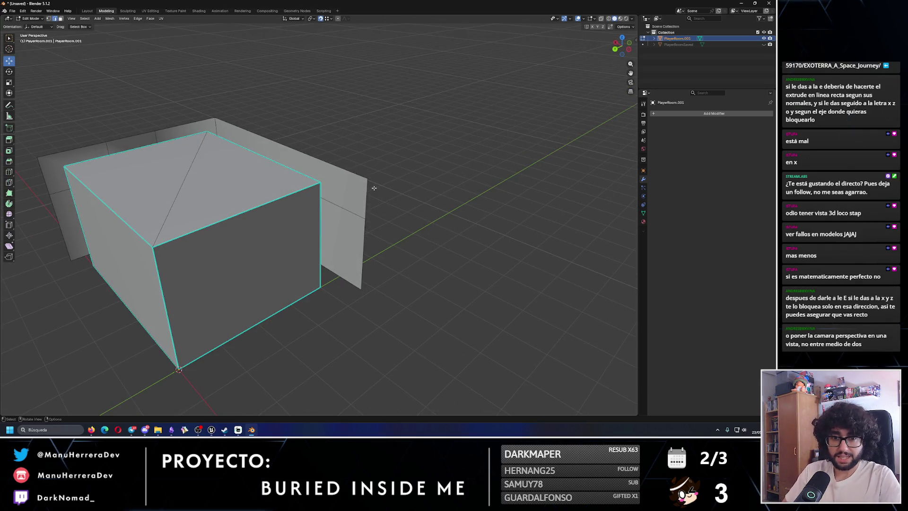
{"action": "left_click_drag", "start_coordinate": [290, 173], "coordinate": [212, 212]}
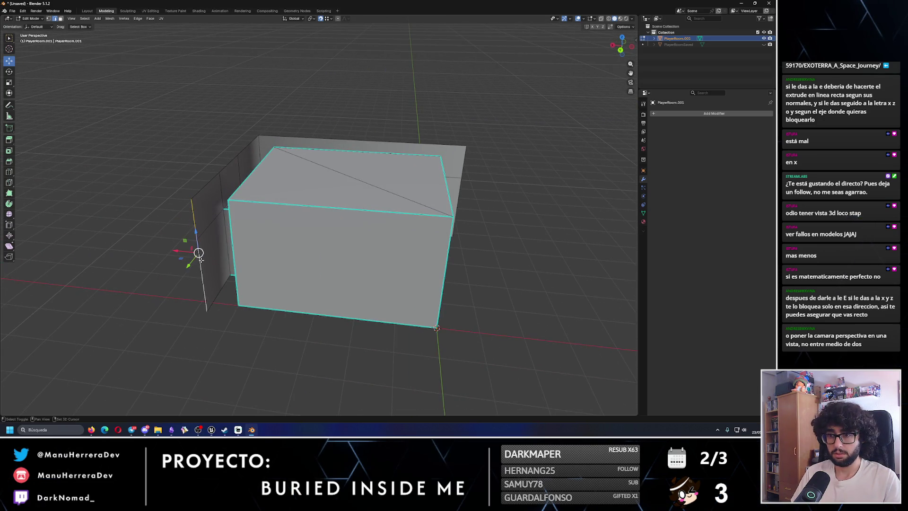
Step: Extrude the wall edge along X into a new panel running along the box's front
{"action": "key", "text": "e"}
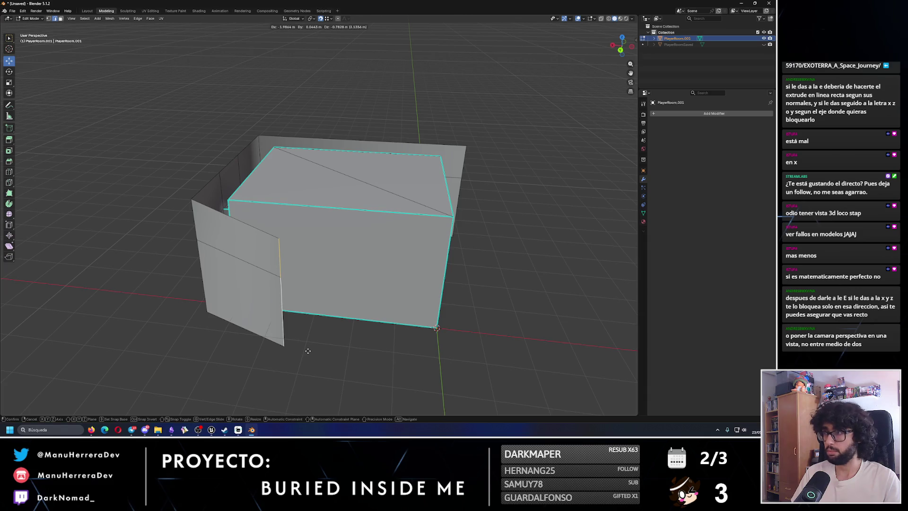
{"action": "key", "text": "x"}
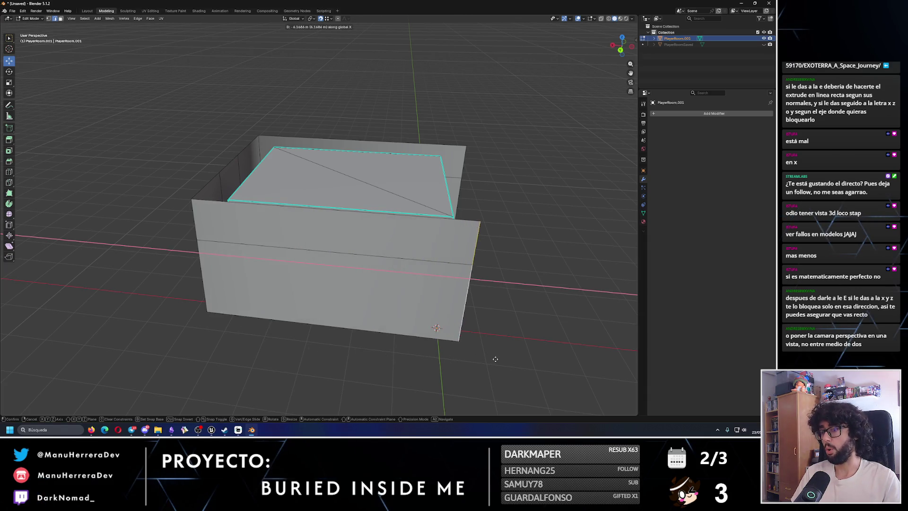
{"action": "left_click", "coordinate": [501, 358]}
{"action": "mouse_move", "coordinate": [501, 358]}
{"action": "left_mouse_down"}
{"action": "mouse_move", "coordinate": [491, 338]}
{"action": "mouse_move", "coordinate": [498, 286]}
{"action": "mouse_move", "coordinate": [508, 342]}
{"action": "left_mouse_up"}
{"action": "mouse_move", "coordinate": [515, 269]}
{"action": "left_mouse_down"}
{"action": "mouse_move", "coordinate": [358, 286]}
{"action": "mouse_move", "coordinate": [337, 308]}
{"action": "mouse_move", "coordinate": [340, 254]}
{"action": "left_mouse_up"}
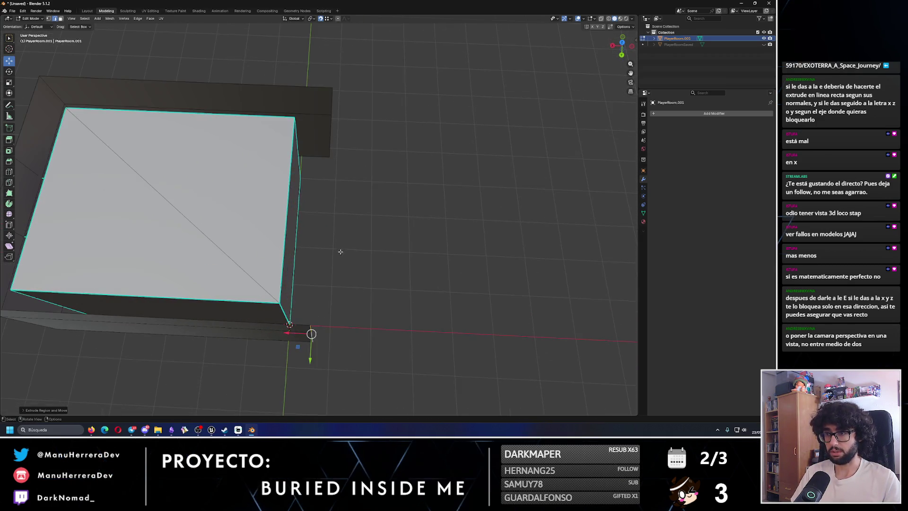
{"action": "mouse_move", "coordinate": [331, 130]}
{"action": "left_mouse_down"}
{"action": "mouse_move", "coordinate": [198, 198]}
{"action": "mouse_move", "coordinate": [296, 140]}
{"action": "left_mouse_up"}
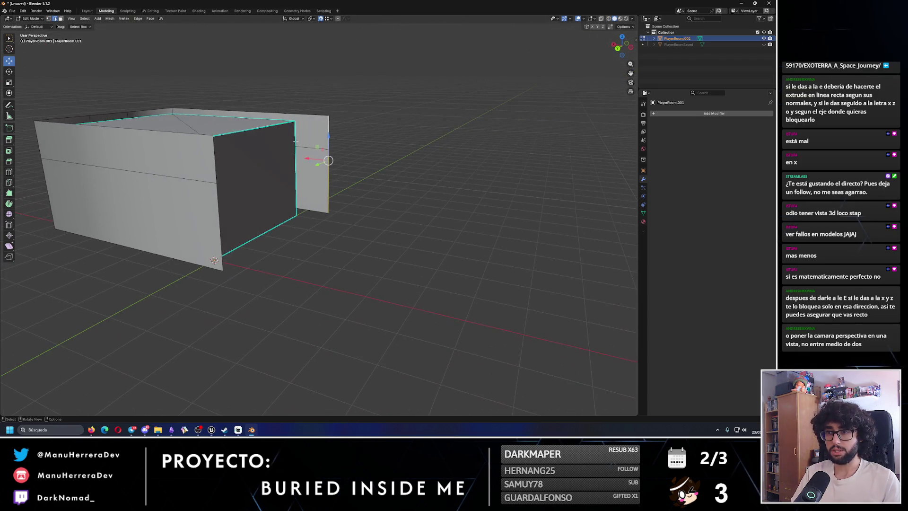
{"action": "left_click", "coordinate": [215, 158], "text": "shift"}
Step: Bridge the open top edges with a new face using Bridge Edge Loops
{"action": "key", "text": "x"}
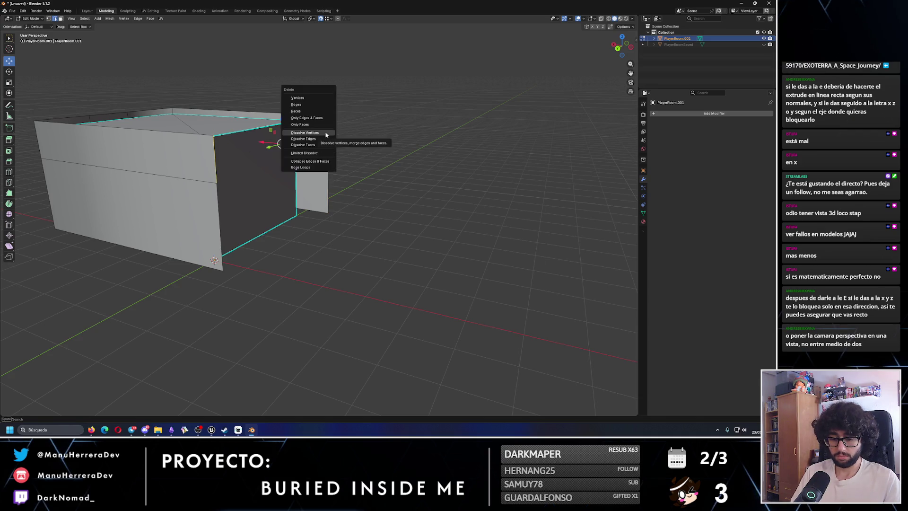
{"action": "key", "text": "Escape"}
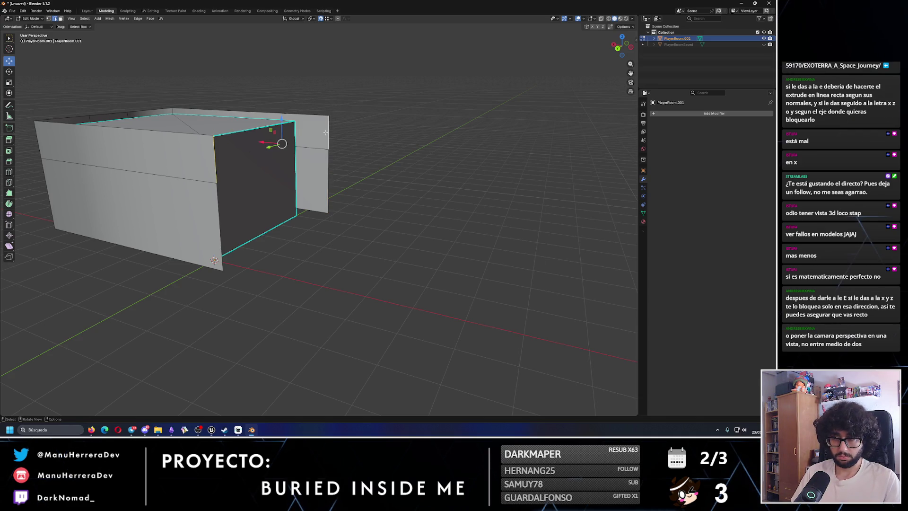
{"action": "key", "text": "F3"}
{"action": "key", "text": "Down"}
{"action": "key", "text": "Down"}
{"action": "key", "text": "Down"}
{"action": "key", "text": "Return"}
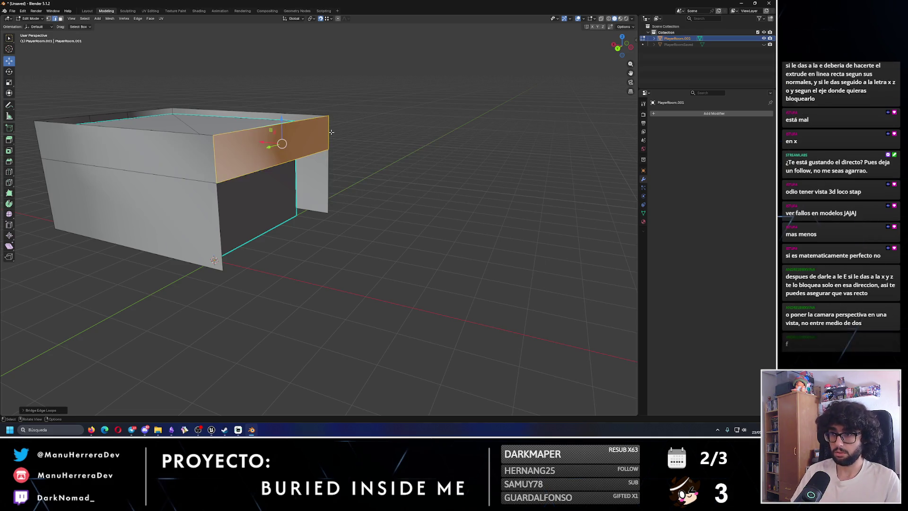
Step: Bridge the side panel's edges to fill the side opening with a face
{"action": "left_click", "coordinate": [328, 182]}
{"action": "key", "text": "F3"}
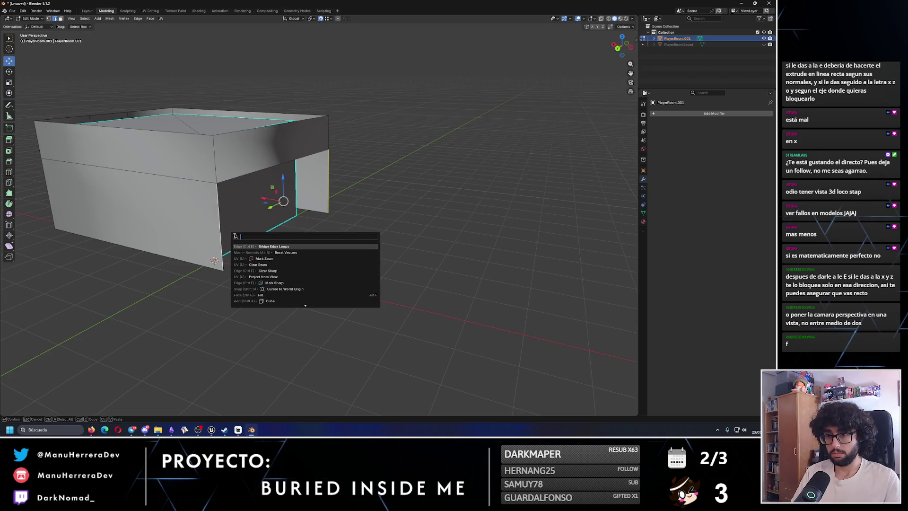
{"action": "key", "text": "Return"}
{"action": "scroll", "coordinate": [295, 216], "scroll_direction": "up", "scroll_amount": 3}
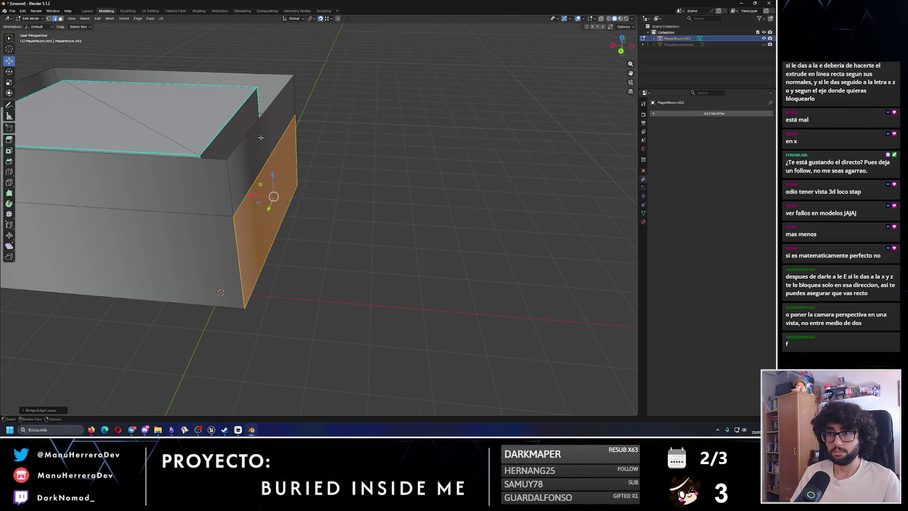
{"action": "mouse_move", "coordinate": [258, 152]}
{"action": "left_mouse_down"}
{"action": "mouse_move", "coordinate": [294, 262]}
{"action": "mouse_move", "coordinate": [302, 199]}
{"action": "mouse_move", "coordinate": [295, 66]}
{"action": "left_mouse_up"}
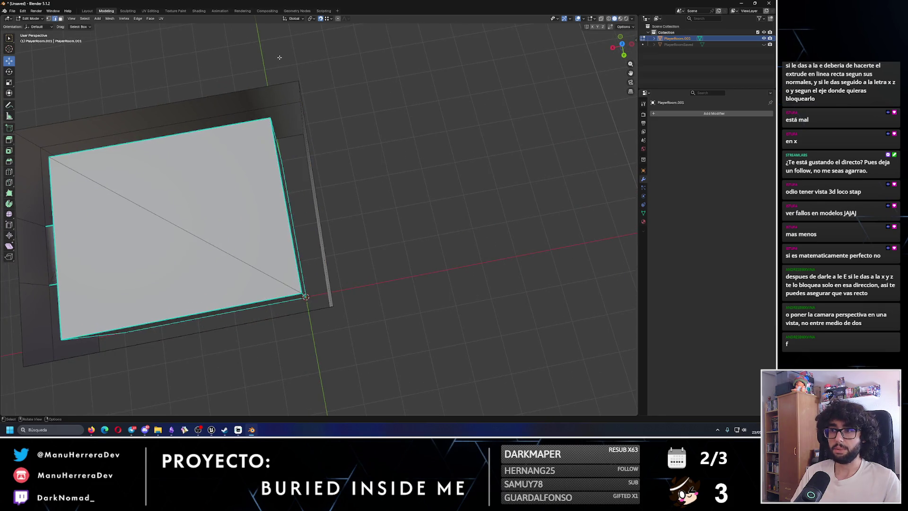
Step: Move the outer wall's top corner vertices along X to square the corner
{"action": "key", "text": "1"}
{"action": "left_click", "coordinate": [299, 82]}
{"action": "mouse_move", "coordinate": [284, 87]}
{"action": "left_mouse_down"}
{"action": "mouse_move", "coordinate": [312, 94]}
{"action": "mouse_move", "coordinate": [289, 118]}
{"action": "mouse_move", "coordinate": [289, 142]}
{"action": "left_mouse_up"}
{"action": "left_click", "coordinate": [301, 102]}
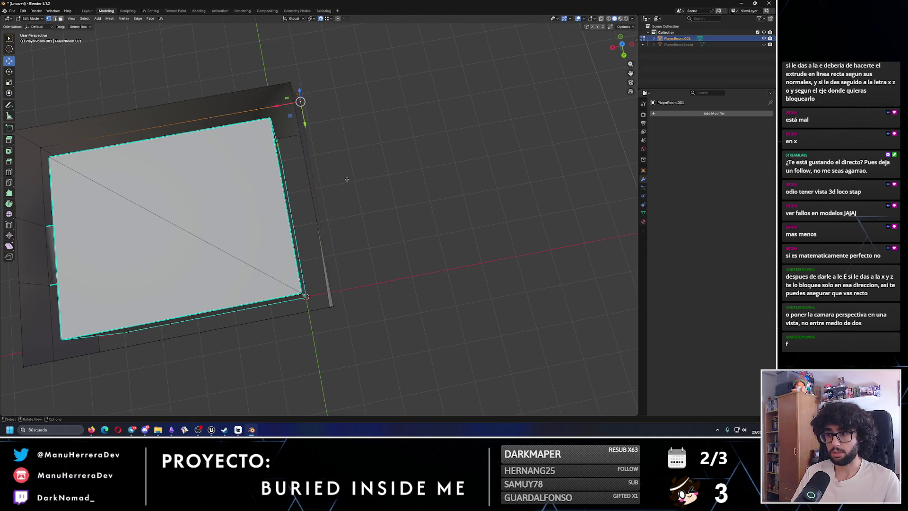
{"action": "key", "text": "g"}
{"action": "key", "text": "x"}
{"action": "left_click", "coordinate": [294, 96]}
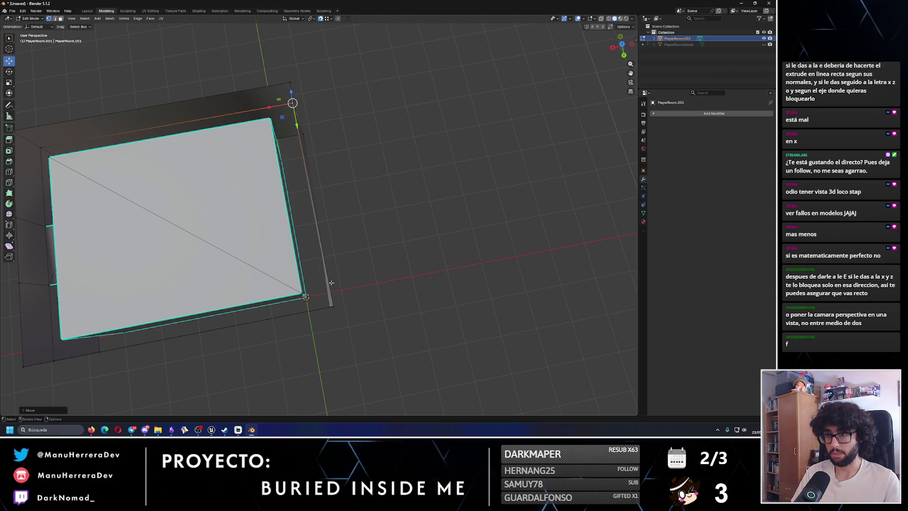
{"action": "left_click_drag", "start_coordinate": [294, 96], "coordinate": [292, 237]}
Step: Shift the lower right-corner vertex along X and check the alignment from Top view
{"action": "left_click", "coordinate": [381, 228]}
{"action": "key", "text": "g"}
{"action": "key", "text": "x"}
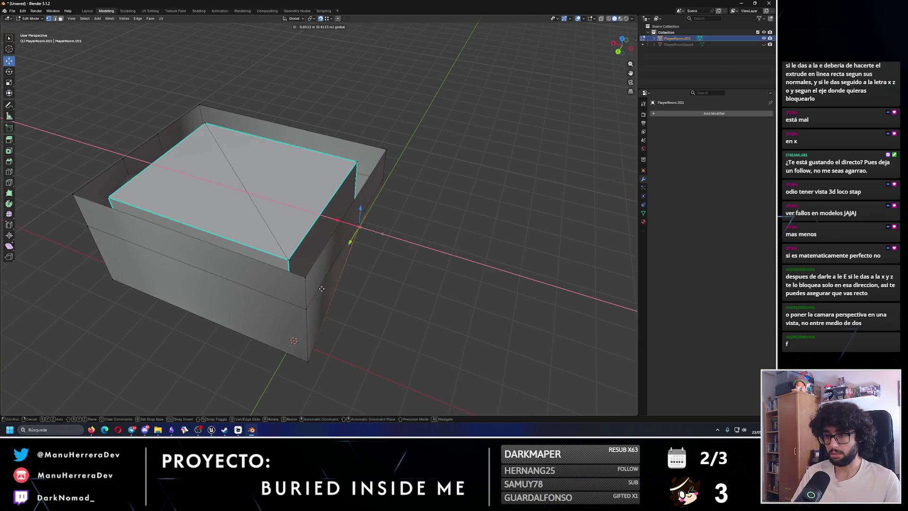
{"action": "left_click", "coordinate": [307, 363]}
{"action": "left_click_drag", "start_coordinate": [621, 45], "coordinate": [627, 46]}
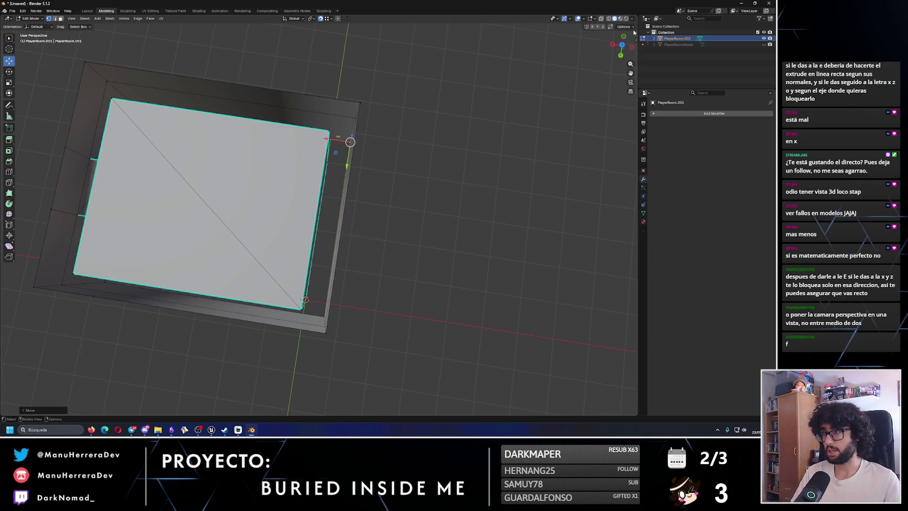
{"action": "left_click", "coordinate": [622, 44]}
{"action": "mouse_move", "coordinate": [253, 123]}
{"action": "left_mouse_down"}
{"action": "mouse_move", "coordinate": [294, 314]}
{"action": "mouse_move", "coordinate": [331, 246]}
{"action": "mouse_move", "coordinate": [368, 222]}
{"action": "left_mouse_up"}
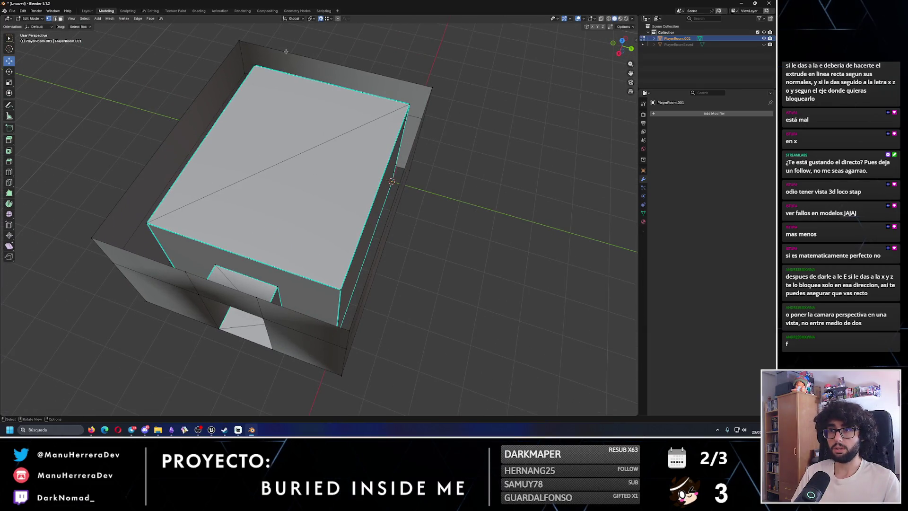
{"action": "left_click", "coordinate": [54, 18]}
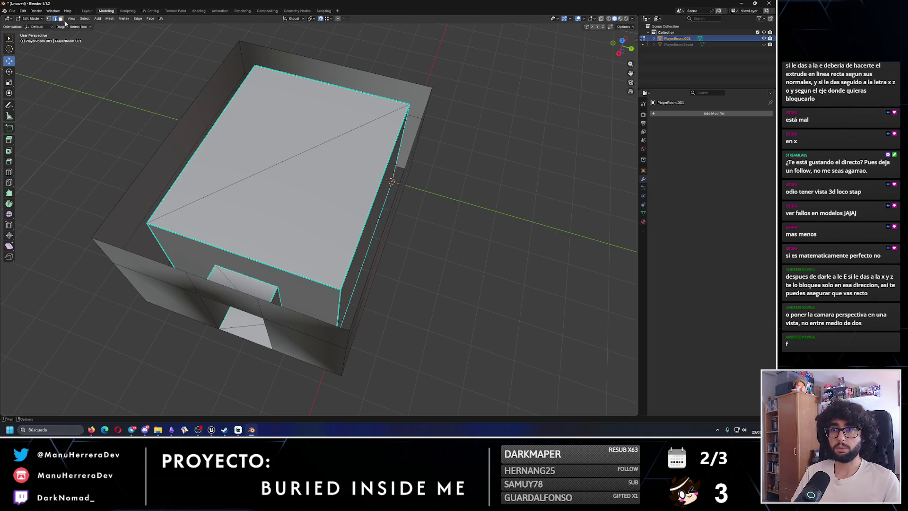
Step: Select the outer top edges of the box walls around the open roof
{"action": "left_click", "coordinate": [202, 90], "text": "shift"}
{"action": "left_click", "coordinate": [303, 57], "text": "shift"}
{"action": "left_click", "coordinate": [419, 123], "text": "shift"}
{"action": "left_click", "coordinate": [143, 258], "text": "shift"}
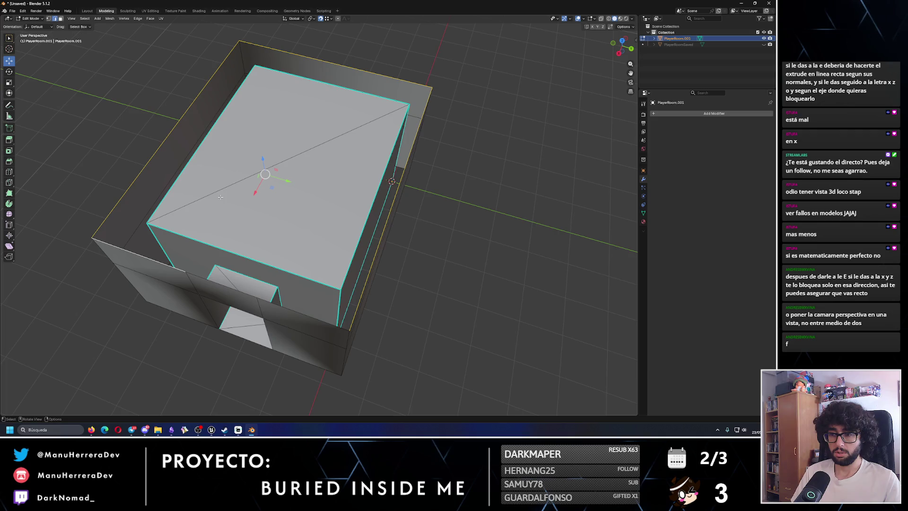
{"action": "left_click_drag", "start_coordinate": [220, 197], "coordinate": [247, 215]}
{"action": "left_click", "coordinate": [299, 257]}
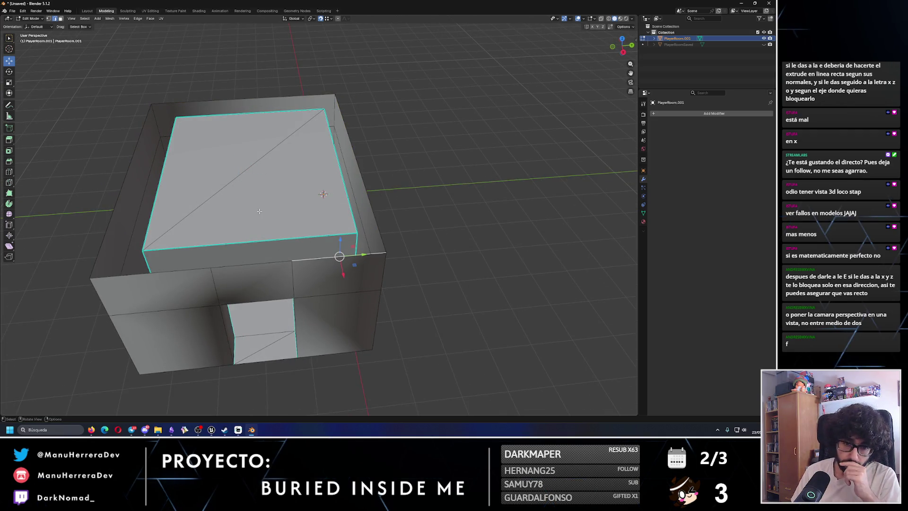
{"action": "left_click", "coordinate": [138, 135]}
{"action": "left_click", "coordinate": [188, 104], "text": "shift"}
{"action": "left_click", "coordinate": [347, 134], "text": "shift"}
{"action": "left_click", "coordinate": [260, 262], "text": "shift"}
{"action": "key", "text": "x"}
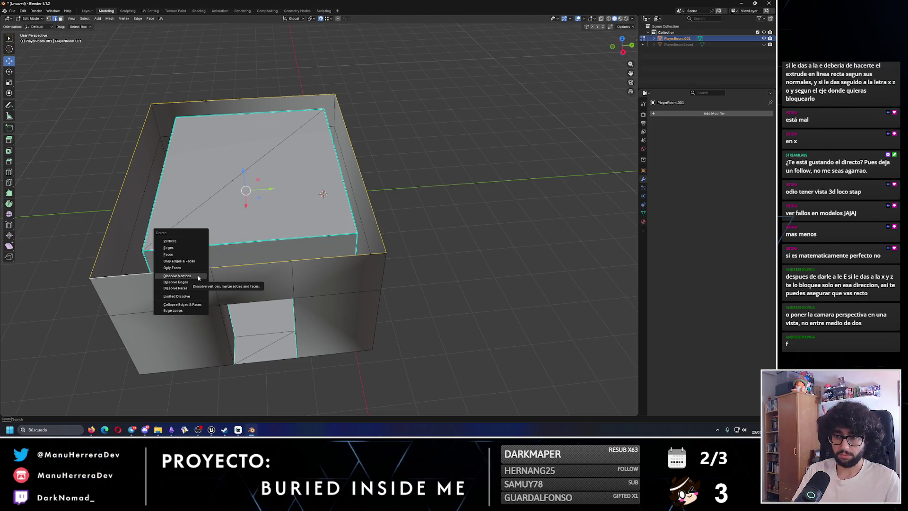
{"action": "right_click", "coordinate": [429, 221]}
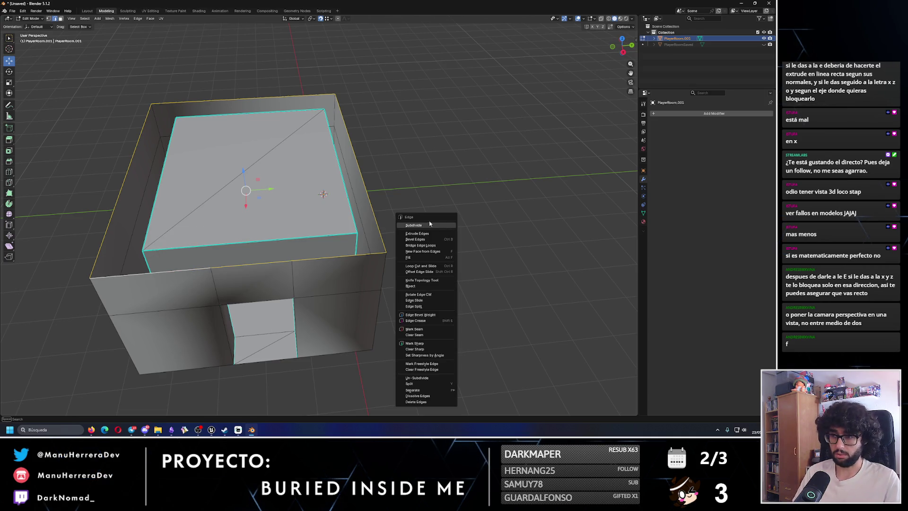
Step: Close the top opening with new faces via Bridge Edge Loops, Fill Holes and Fill
{"action": "key", "text": "F3"}
{"action": "type", "text": "brid"}
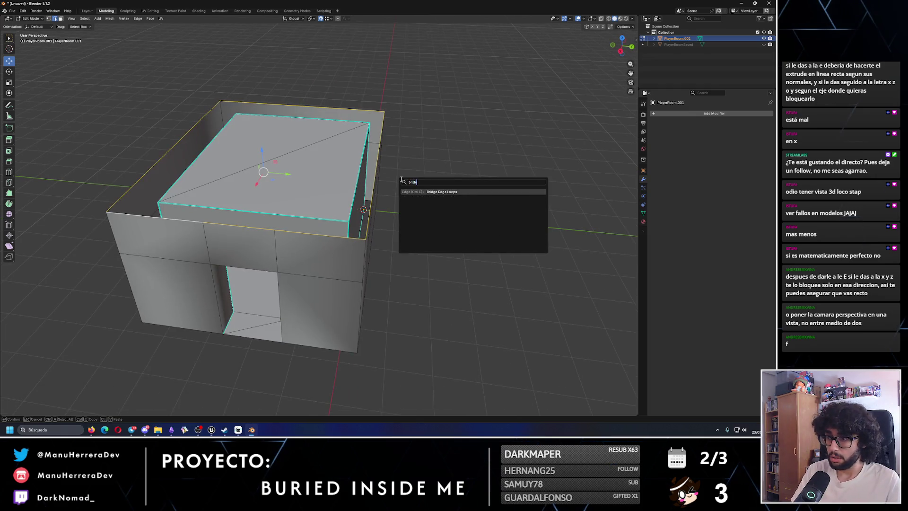
{"action": "key", "text": "Return"}
{"action": "scroll", "coordinate": [359, 230], "scroll_direction": "up", "scroll_amount": 2}
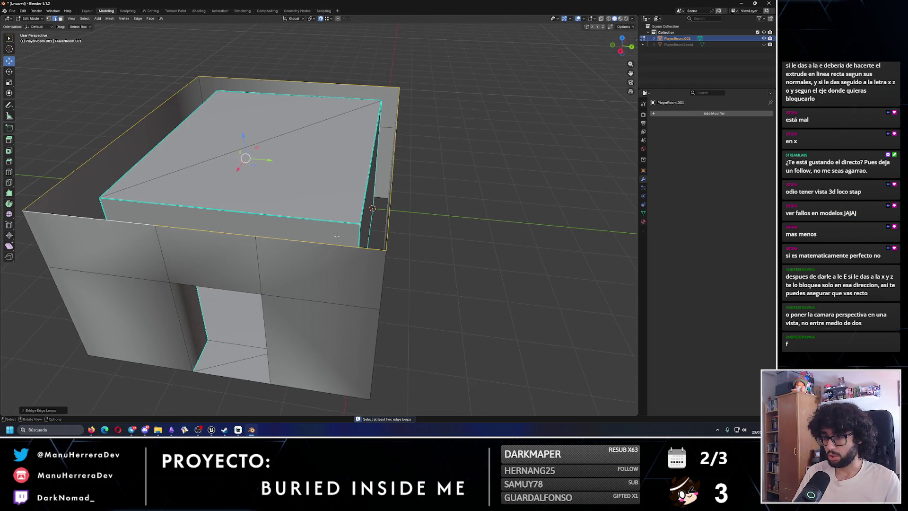
{"action": "key", "text": "F3"}
{"action": "type", "text": "fil lho"}
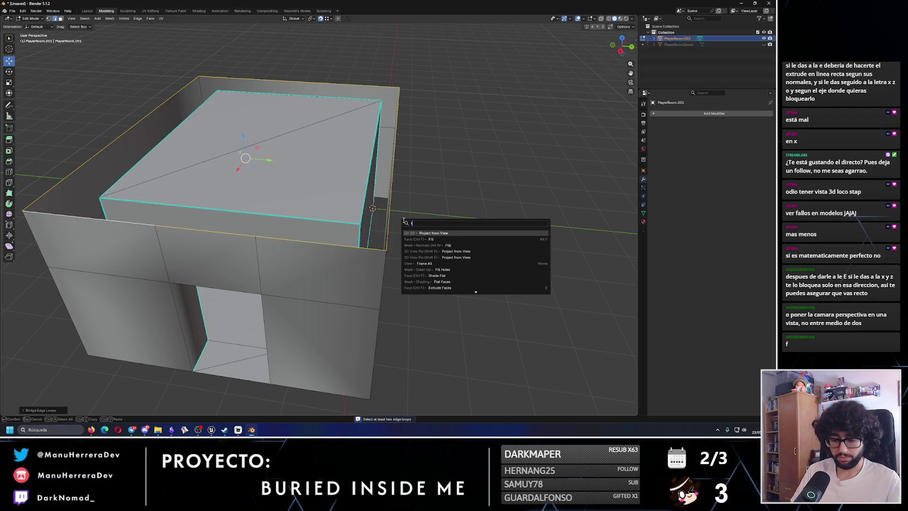
{"action": "key", "text": "BackSpace"}
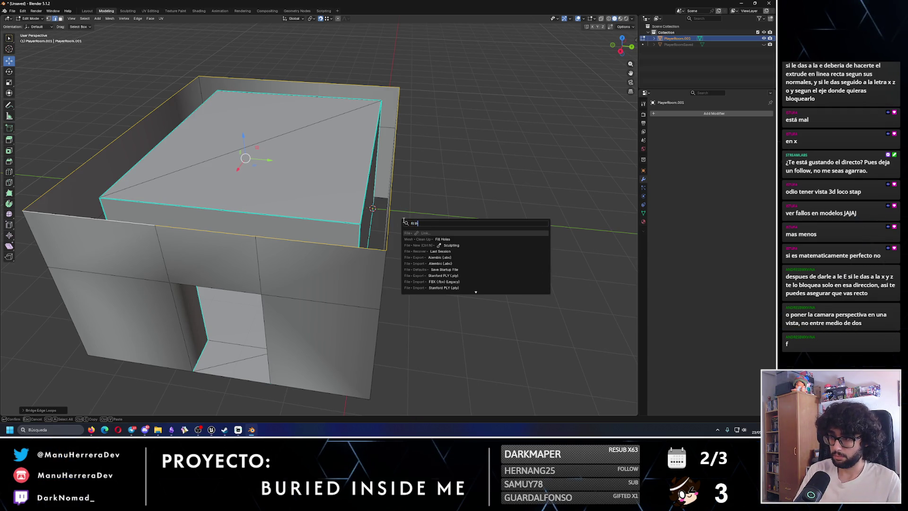
{"action": "key", "text": "Down"}
{"action": "key", "text": "Return"}
{"action": "key", "text": "F3"}
{"action": "type", "text": "fill"}
{"action": "key", "text": "Return"}
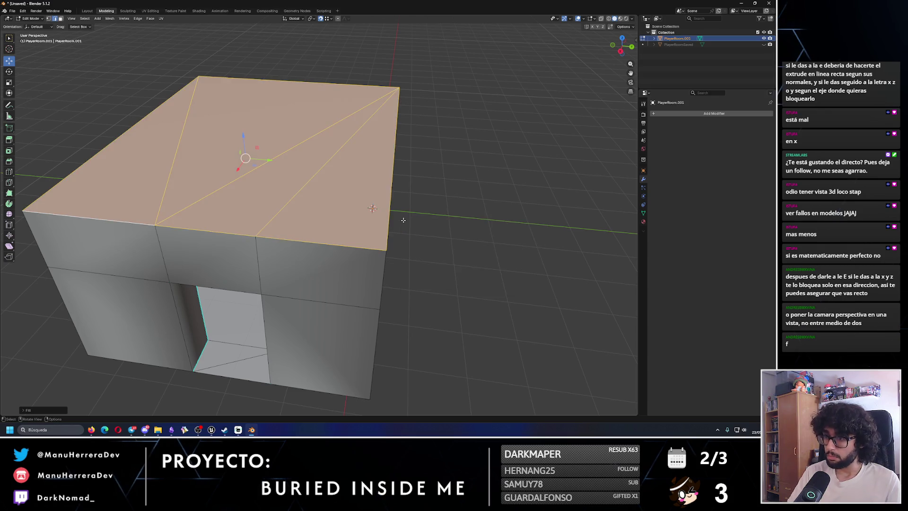
Step: Orbit around the box to check the new diagonal roof faces and the doorway
{"action": "left_click", "coordinate": [403, 220]}
{"action": "mouse_move", "coordinate": [402, 220]}
{"action": "left_mouse_down"}
{"action": "mouse_move", "coordinate": [315, 213]}
{"action": "mouse_move", "coordinate": [318, 156]}
{"action": "mouse_move", "coordinate": [314, 209]}
{"action": "mouse_move", "coordinate": [354, 245]}
{"action": "left_mouse_up"}
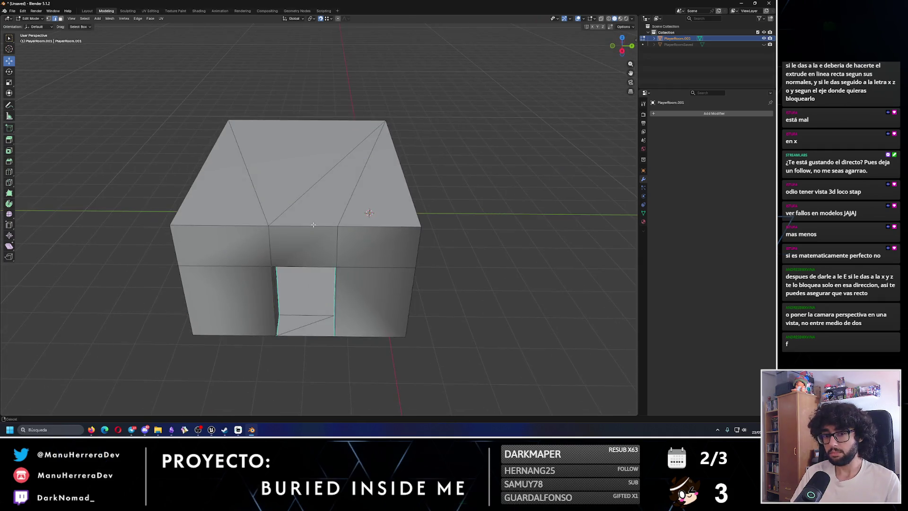
{"action": "scroll", "coordinate": [354, 245], "scroll_direction": "up", "scroll_amount": 4}
{"action": "left_click", "coordinate": [354, 246]}
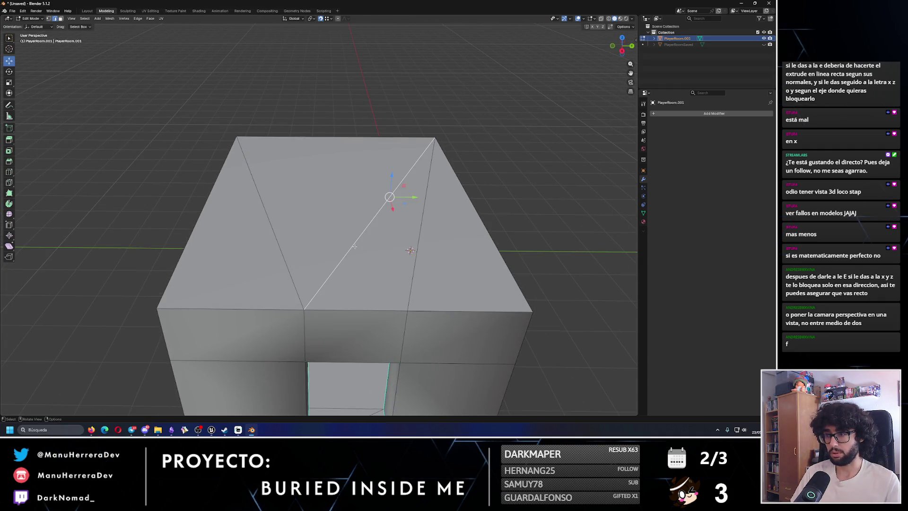
{"action": "left_click_drag", "start_coordinate": [387, 253], "coordinate": [363, 241]}
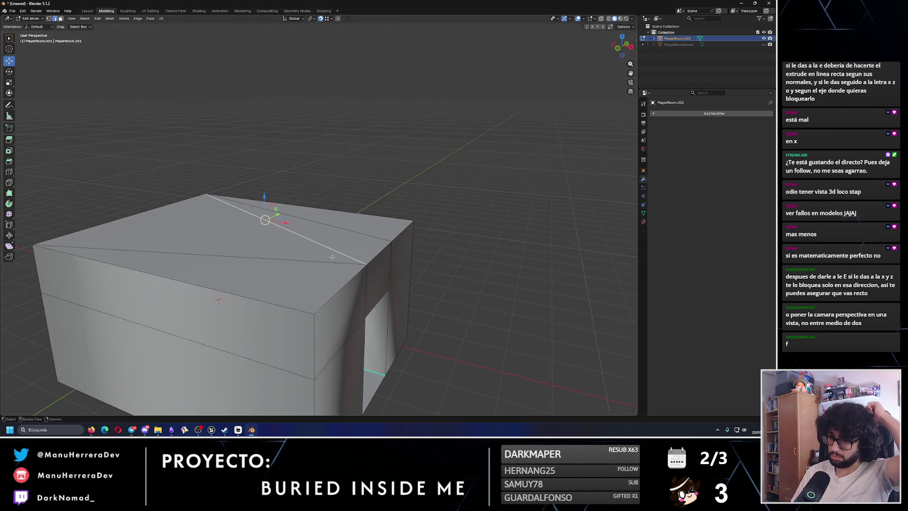
{"action": "scroll", "coordinate": [294, 266], "scroll_direction": "down", "scroll_amount": 2}
{"action": "left_click_drag", "start_coordinate": [299, 301], "coordinate": [380, 173]}
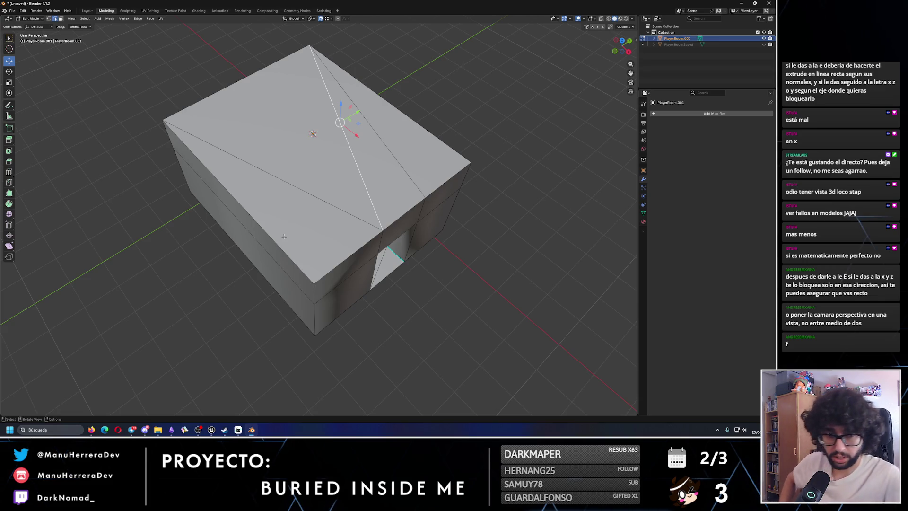
{"action": "left_click_drag", "start_coordinate": [284, 236], "coordinate": [308, 192]}
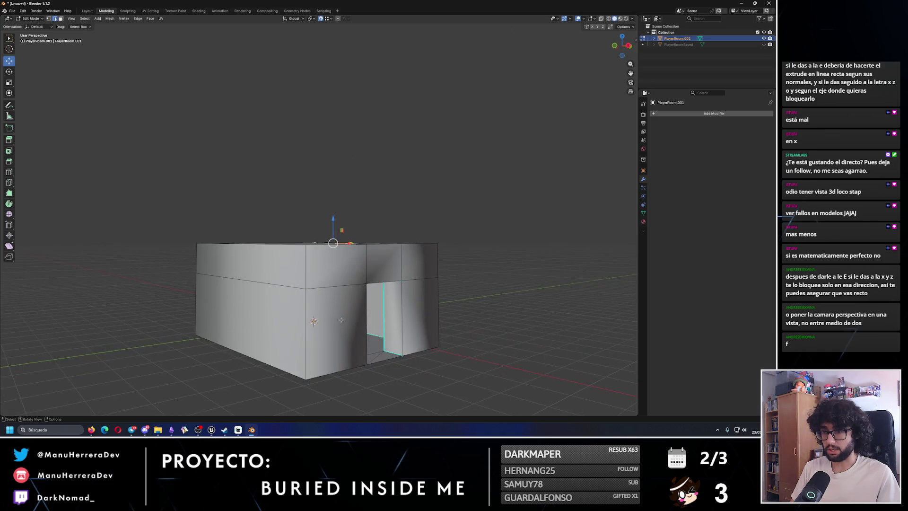
{"action": "scroll", "coordinate": [342, 321], "scroll_direction": "down", "scroll_amount": 2}
Step: Switch to face select, turn on X-ray and box-select every face
{"action": "left_click", "coordinate": [61, 19]}
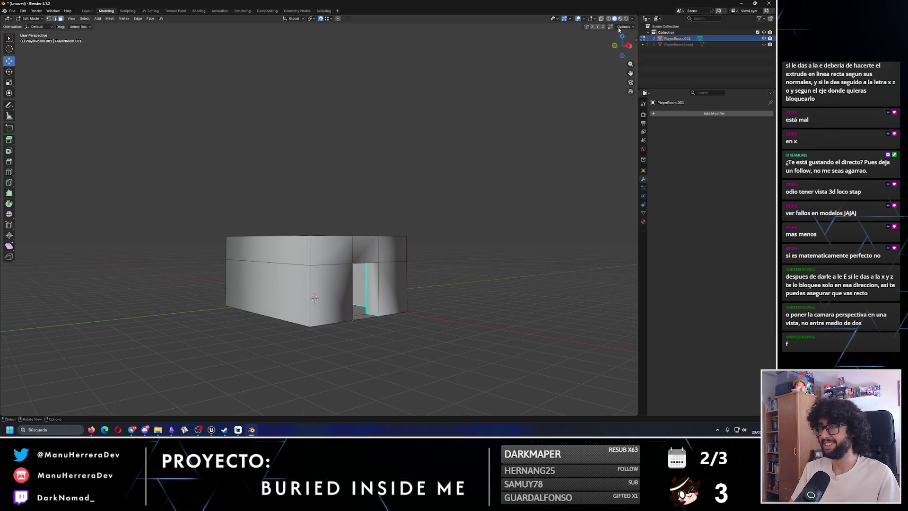
{"action": "key", "text": "alt+z"}
{"action": "left_click_drag", "start_coordinate": [164, 156], "coordinate": [489, 434]}
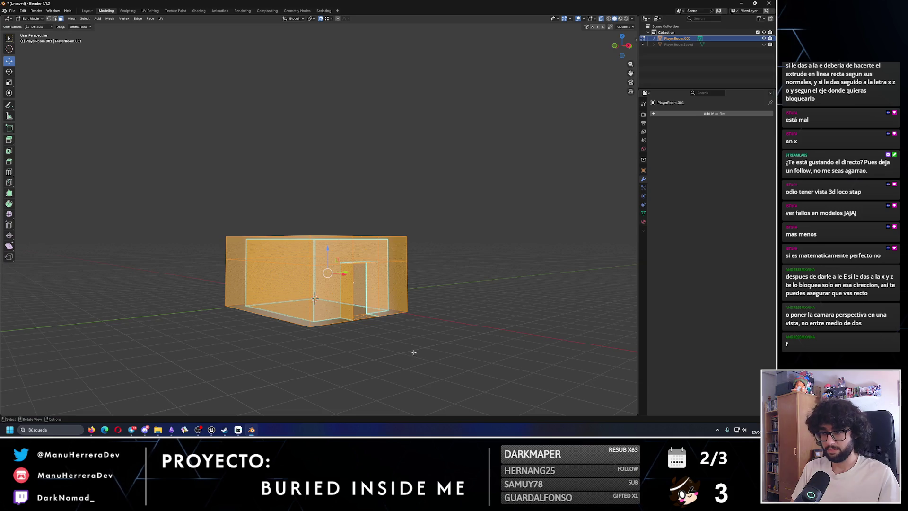
Step: Turn off X-ray, deselect everything and switch to edge select mode
{"action": "key", "text": "F3"}
{"action": "type", "text": "resetr"}
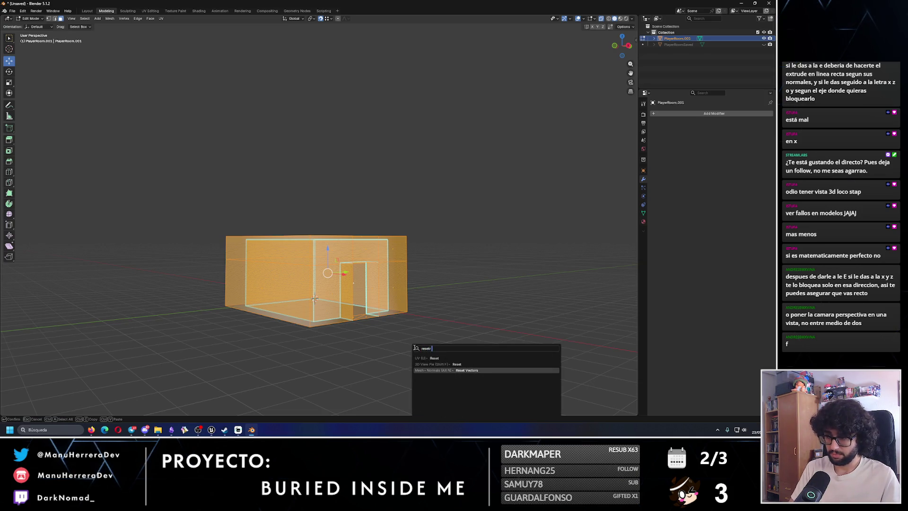
{"action": "key", "text": "Escape"}
{"action": "key", "text": "alt+z"}
{"action": "key", "text": "alt+a"}
{"action": "left_click_drag", "start_coordinate": [314, 298], "coordinate": [350, 260]}
{"action": "scroll", "coordinate": [113, 47], "scroll_direction": "up", "scroll_amount": 5}
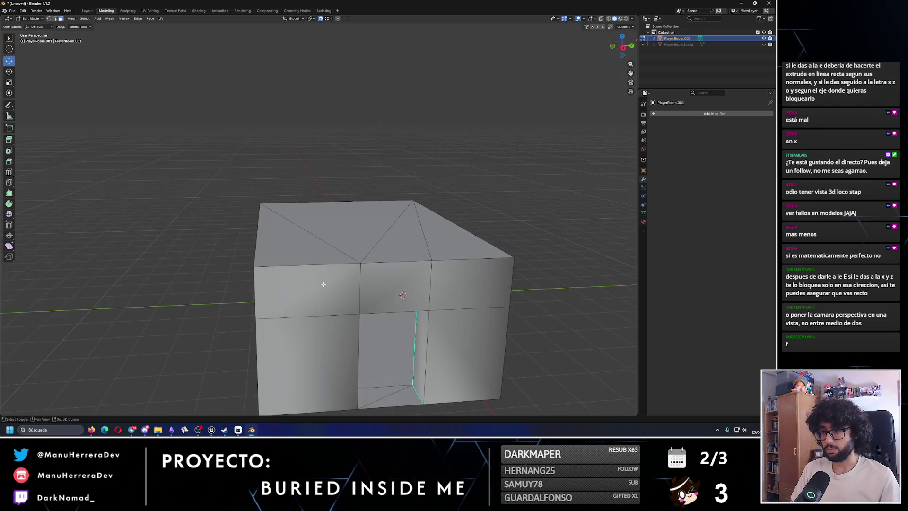
{"action": "key", "text": "2"}
Step: Select the front, top-front and right outer edges and Mark Sharp
{"action": "left_click", "coordinate": [203, 248]}
{"action": "left_click", "coordinate": [293, 208], "text": "shift"}
{"action": "left_click", "coordinate": [385, 206], "text": "shift"}
{"action": "left_click", "coordinate": [518, 203], "text": "shift"}
{"action": "left_click", "coordinate": [572, 236], "text": "shift"}
{"action": "left_click", "coordinate": [561, 335], "text": "shift"}
{"action": "left_click", "coordinate": [211, 322], "text": "shift"}
{"action": "key", "text": "F3"}
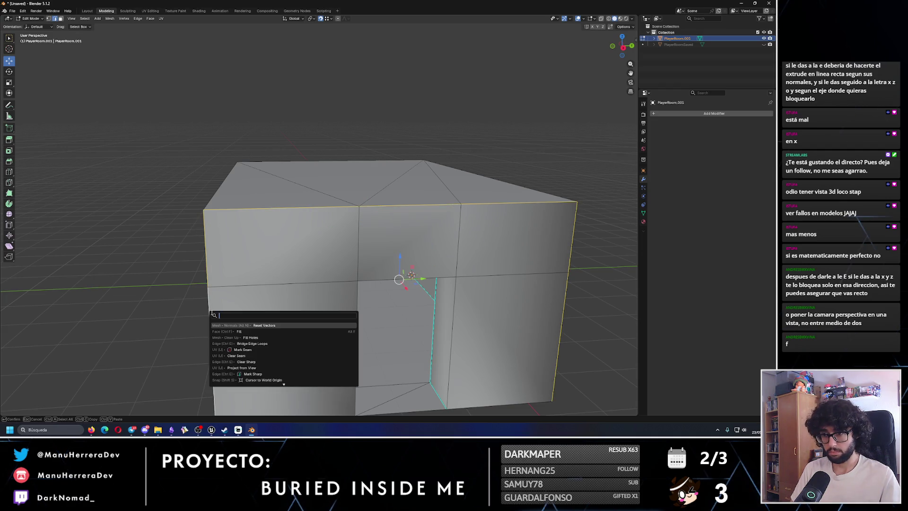
{"action": "left_click", "coordinate": [258, 374]}
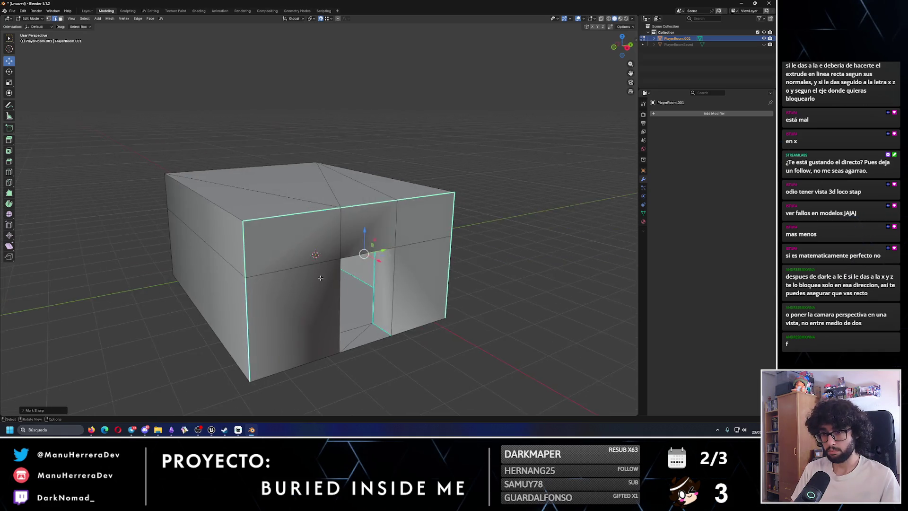
Step: Add the left vertical edges and mark them sharp too
{"action": "left_click_drag", "start_coordinate": [222, 261], "coordinate": [410, 260]}
{"action": "left_click", "coordinate": [290, 243], "text": "shift"}
{"action": "key", "text": "F3"}
{"action": "mouse_move", "coordinate": [290, 243]}
{"action": "left_mouse_down"}
{"action": "mouse_move", "coordinate": [368, 293]}
{"action": "mouse_move", "coordinate": [331, 250]}
{"action": "mouse_move", "coordinate": [235, 231]}
{"action": "left_mouse_up"}
{"action": "left_click", "coordinate": [409, 307]}
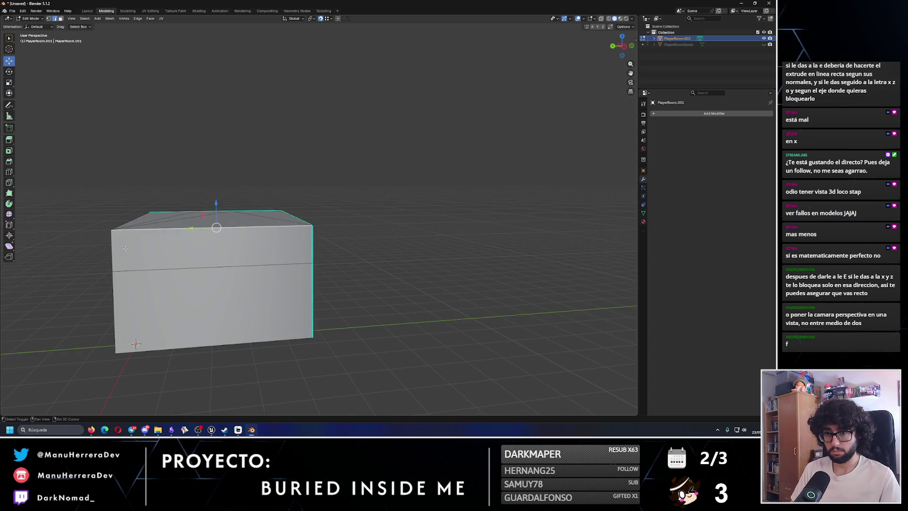
{"action": "left_click", "coordinate": [112, 293], "text": "shift"}
{"action": "key", "text": "F3"}
{"action": "key", "text": "Return"}
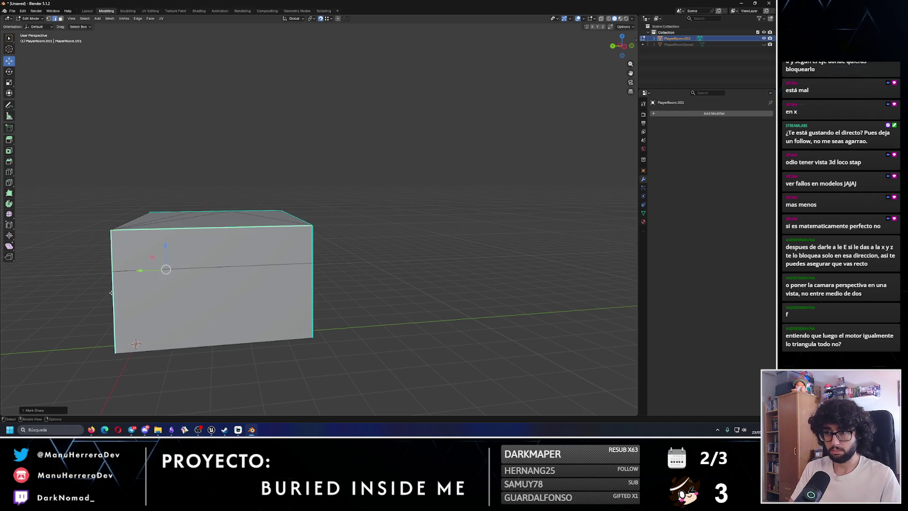
Step: Mark the top front and bottom front edges as sharp
{"action": "mouse_move", "coordinate": [206, 260]}
{"action": "left_mouse_down"}
{"action": "mouse_move", "coordinate": [212, 279]}
{"action": "mouse_move", "coordinate": [249, 280]}
{"action": "mouse_move", "coordinate": [312, 340]}
{"action": "left_mouse_up"}
{"action": "left_click", "coordinate": [249, 280]}
{"action": "key", "text": "F3"}
{"action": "key", "text": "Return"}
{"action": "scroll", "coordinate": [255, 283], "scroll_direction": "down", "scroll_amount": 3}
{"action": "left_click", "coordinate": [312, 340]}
{"action": "key", "text": "F3"}
{"action": "key", "text": "Return"}
Step: Mark one more box edge sharp, then orbit to inspect the top
{"action": "left_click", "coordinate": [226, 339]}
{"action": "key", "text": "F3"}
{"action": "key", "text": "Return"}
{"action": "mouse_move", "coordinate": [165, 299]}
{"action": "left_mouse_down"}
{"action": "mouse_move", "coordinate": [225, 281]}
{"action": "mouse_move", "coordinate": [362, 319]}
{"action": "mouse_move", "coordinate": [283, 348]}
{"action": "left_mouse_up"}
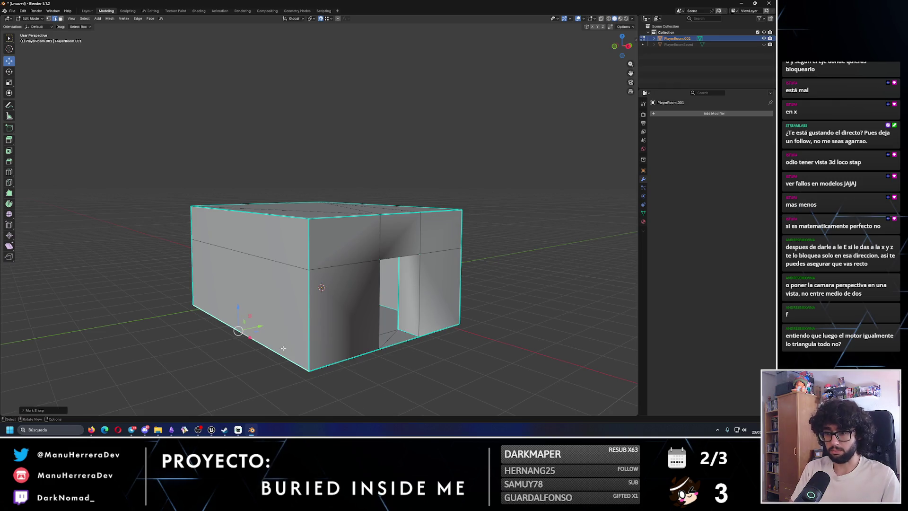
{"action": "mouse_move", "coordinate": [523, 337]}
{"action": "left_mouse_down"}
{"action": "mouse_move", "coordinate": [461, 367]}
{"action": "mouse_move", "coordinate": [454, 336]}
{"action": "mouse_move", "coordinate": [454, 362]}
{"action": "mouse_move", "coordinate": [329, 316]}
{"action": "mouse_move", "coordinate": [364, 318]}
{"action": "mouse_move", "coordinate": [258, 298]}
{"action": "mouse_move", "coordinate": [333, 313]}
{"action": "left_mouse_up"}
{"action": "scroll", "coordinate": [339, 311], "scroll_direction": "up", "scroll_amount": 3}
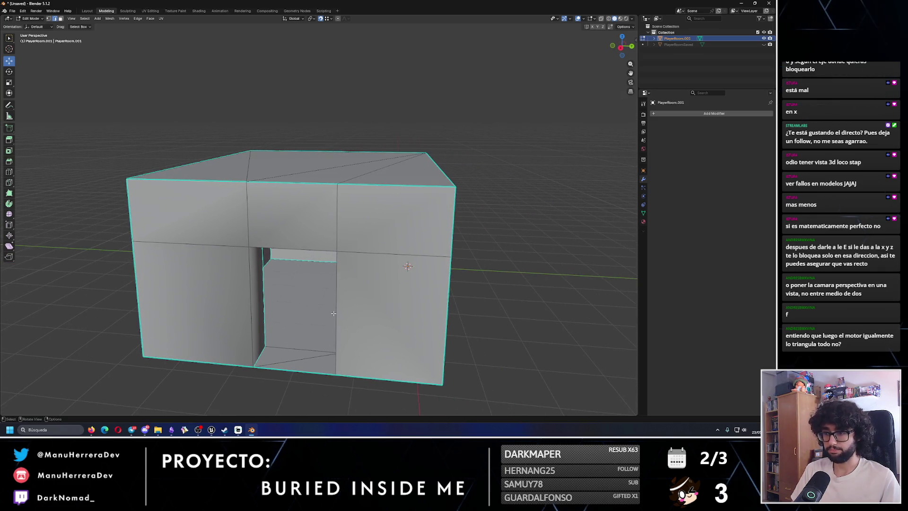
Step: Rename the PlayerRoom.001 object to CabañaCompleta in the Outliner
{"action": "double_click", "coordinate": [676, 38]}
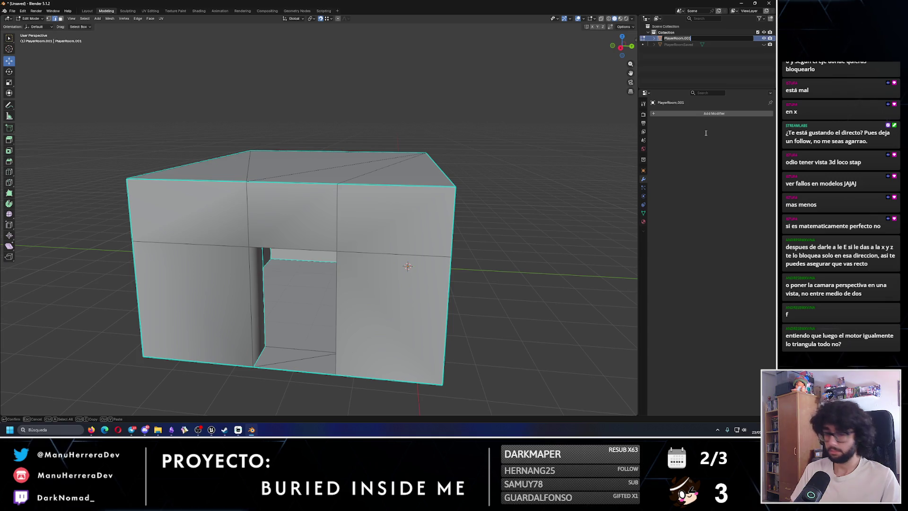
{"action": "type", "text": "Caba"}
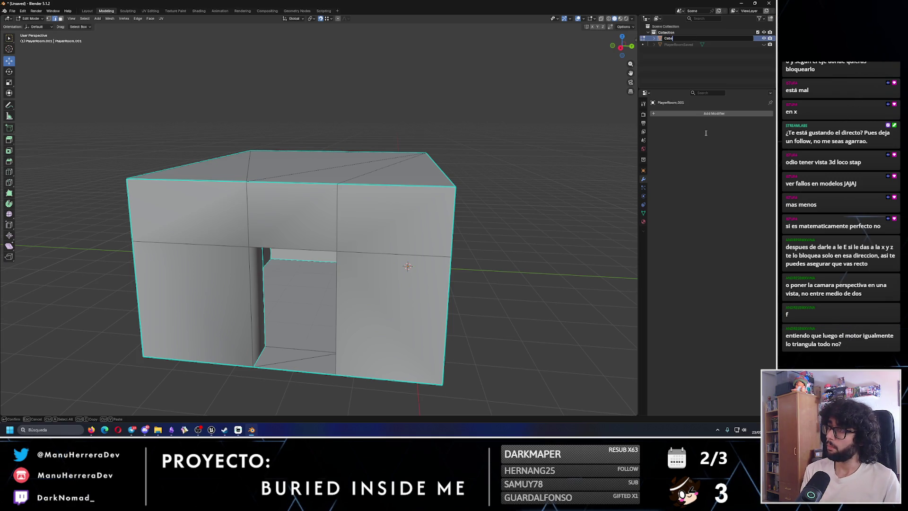
{"action": "type", "text": "ña"}
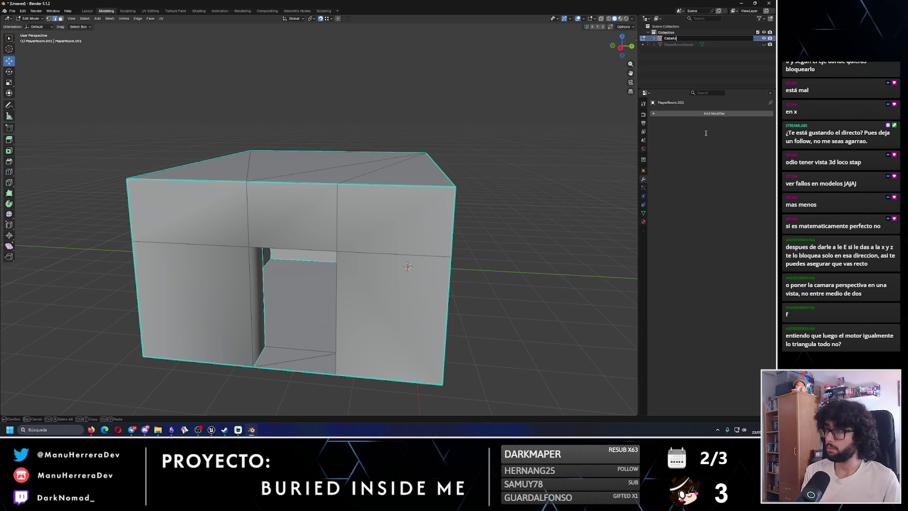
{"action": "type", "text": "CniaC"}
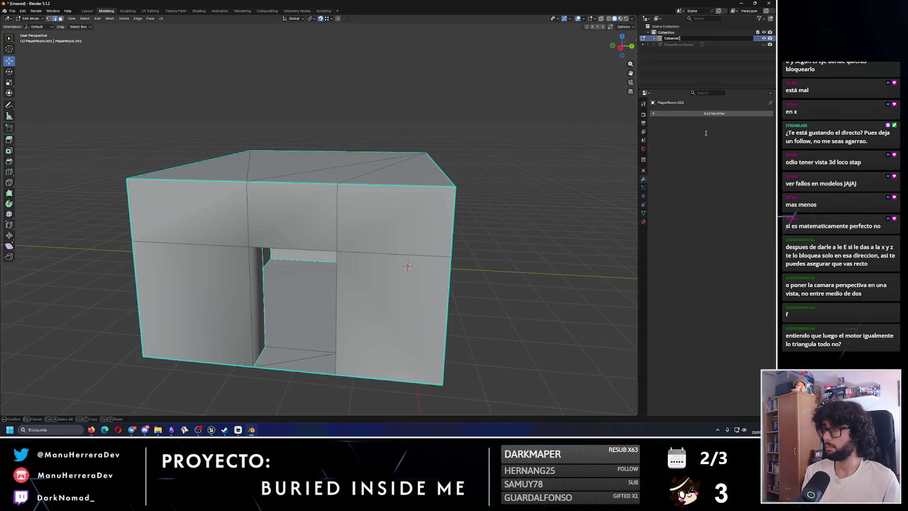
{"action": "type", "text": "ta"}
{"action": "key", "text": "Return"}
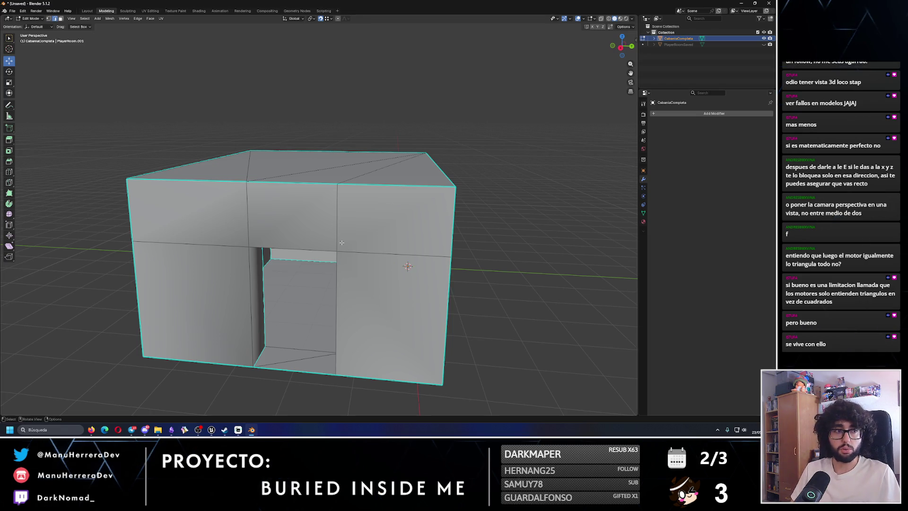
Step: Orbit in close to the cabin, then switch to the 'cabaña de madera' image results
{"action": "left_click_drag", "start_coordinate": [349, 250], "coordinate": [215, 302]}
{"action": "scroll", "coordinate": [215, 303], "scroll_direction": "down", "scroll_amount": 8}
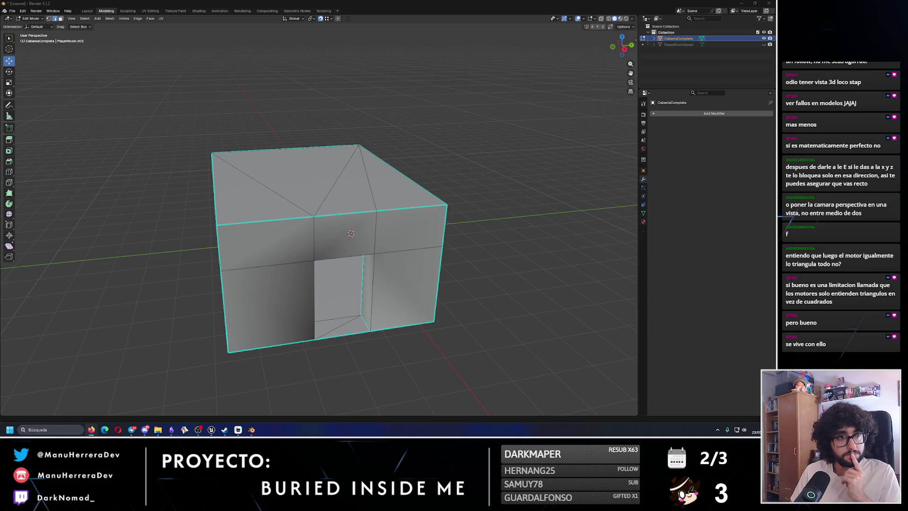
{"action": "key", "text": "alt+Tab"}
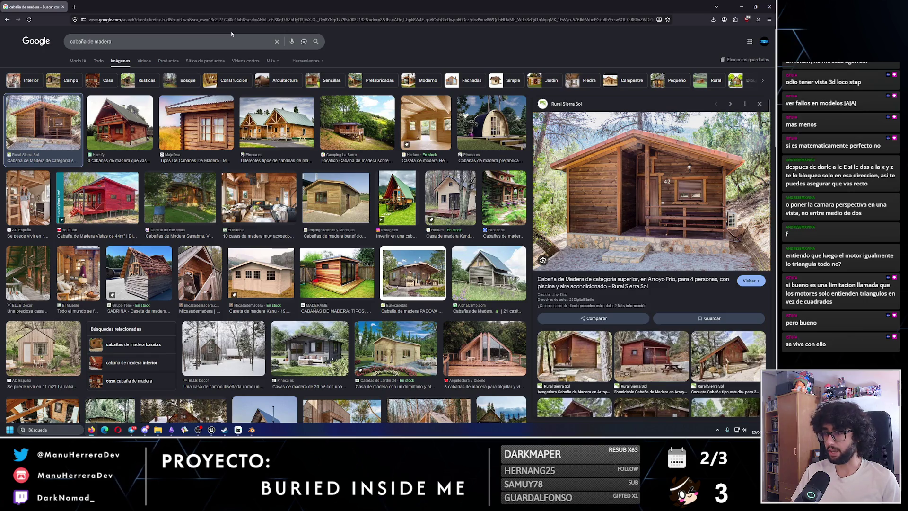
Step: Preview the SABRINA, AD España and PADOVA cabin photos, then return to Blender
{"action": "left_click", "coordinate": [138, 280]}
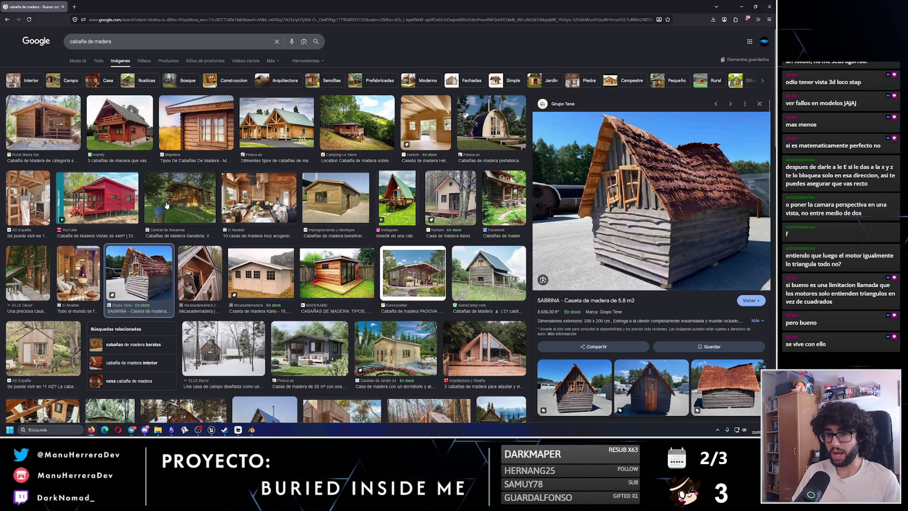
{"action": "scroll", "coordinate": [242, 334], "scroll_direction": "down", "scroll_amount": 2}
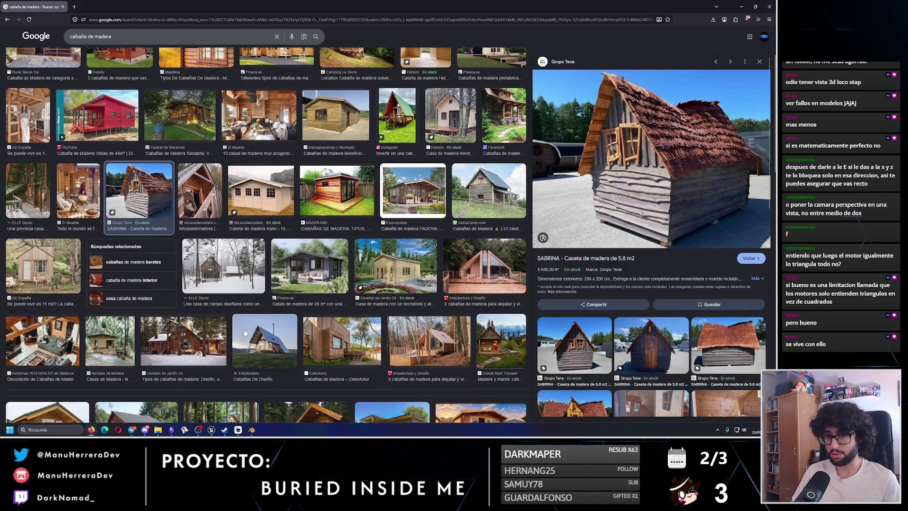
{"action": "left_click", "coordinate": [31, 270]}
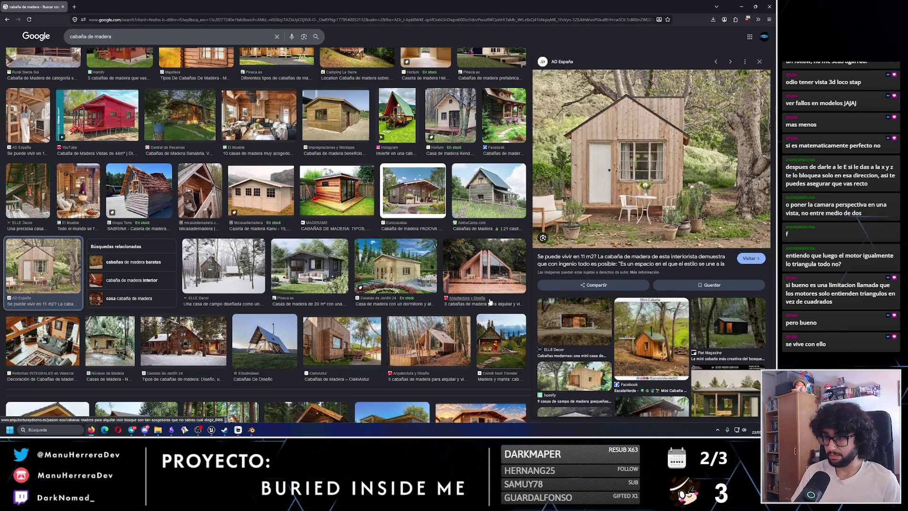
{"action": "left_click", "coordinate": [414, 191]}
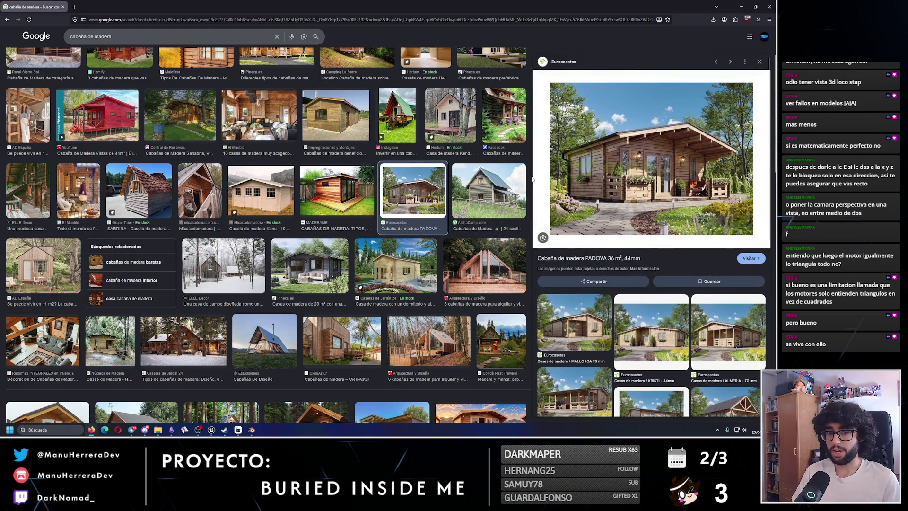
{"action": "key", "text": "alt+Tab"}
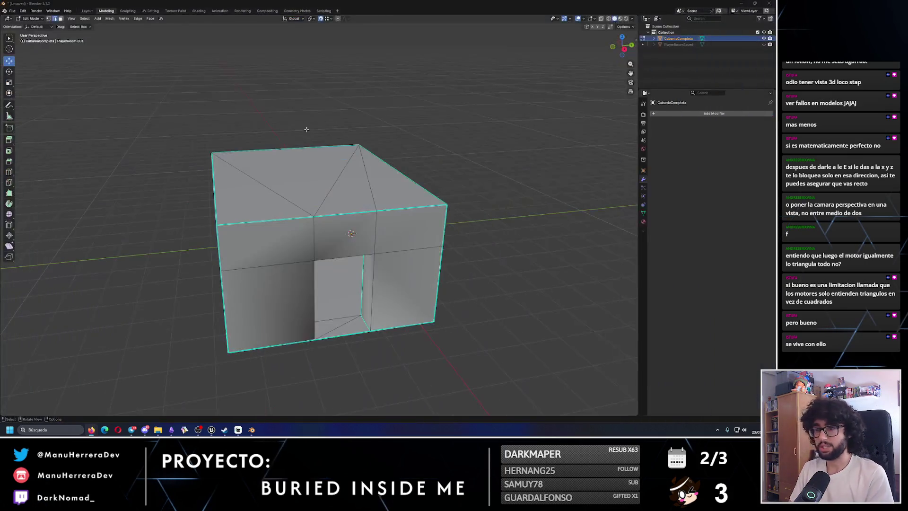
Step: Select the diagonal edges on the roof face and run Dissolve Edges
{"action": "left_click", "coordinate": [333, 196]}
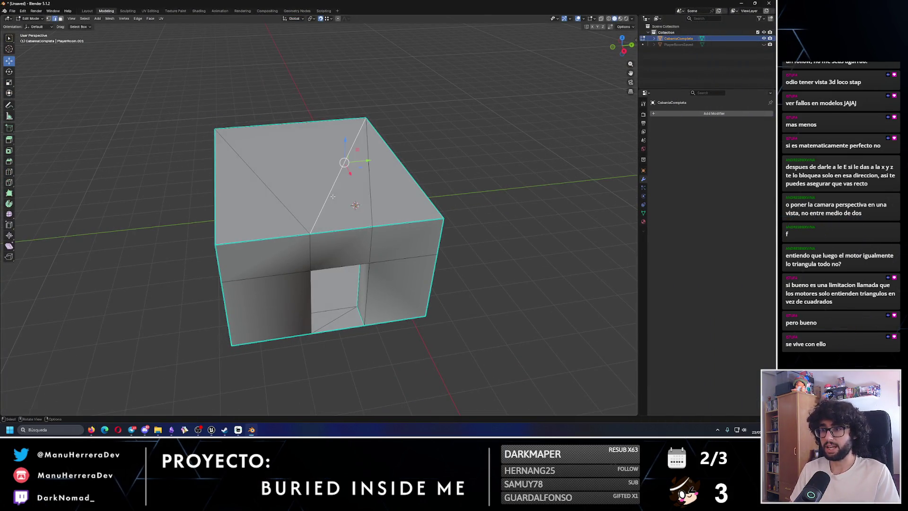
{"action": "left_click", "coordinate": [279, 198], "text": "shift"}
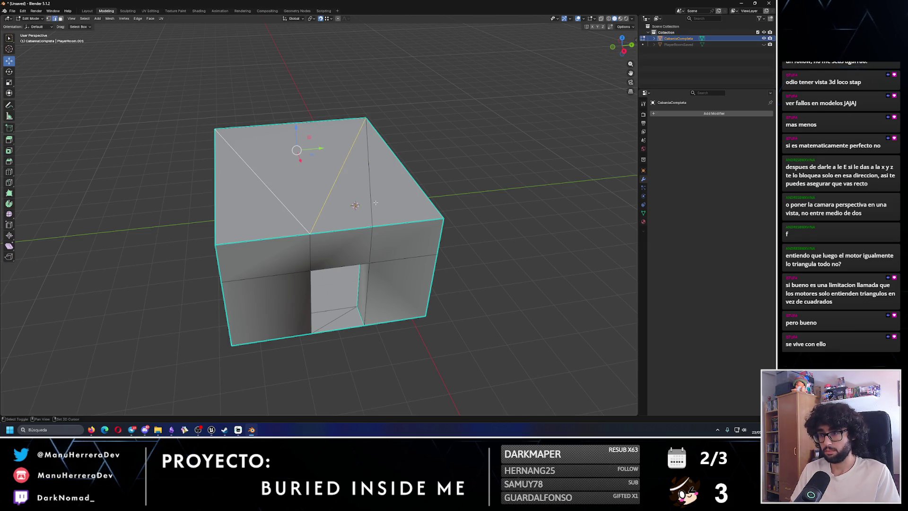
{"action": "left_click", "coordinate": [369, 199], "text": "shift"}
{"action": "key", "text": "x"}
{"action": "left_click", "coordinate": [367, 209]}
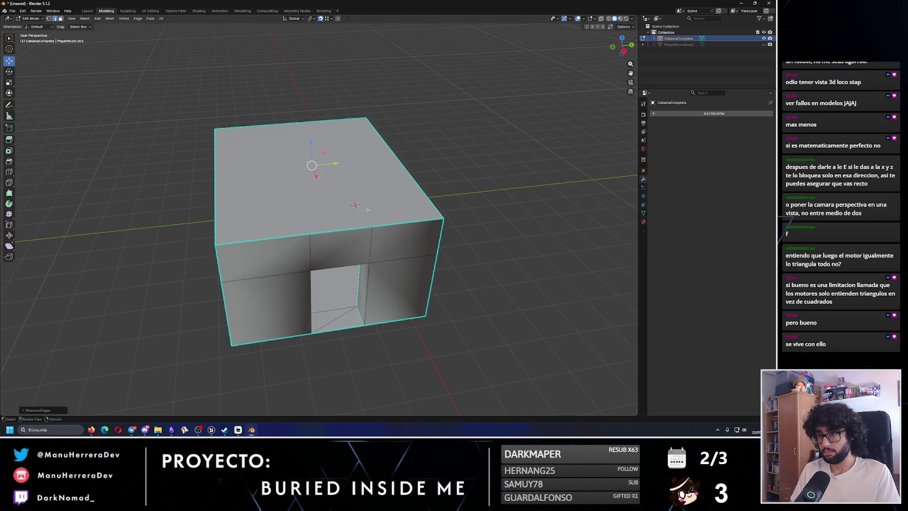
Step: Orbit to check the clean roof, then bring up the Unreal Boolean tutorial video
{"action": "mouse_move", "coordinate": [393, 217]}
{"action": "left_mouse_down"}
{"action": "mouse_move", "coordinate": [388, 231]}
{"action": "mouse_move", "coordinate": [380, 213]}
{"action": "mouse_move", "coordinate": [374, 228]}
{"action": "mouse_move", "coordinate": [386, 202]}
{"action": "left_mouse_up"}
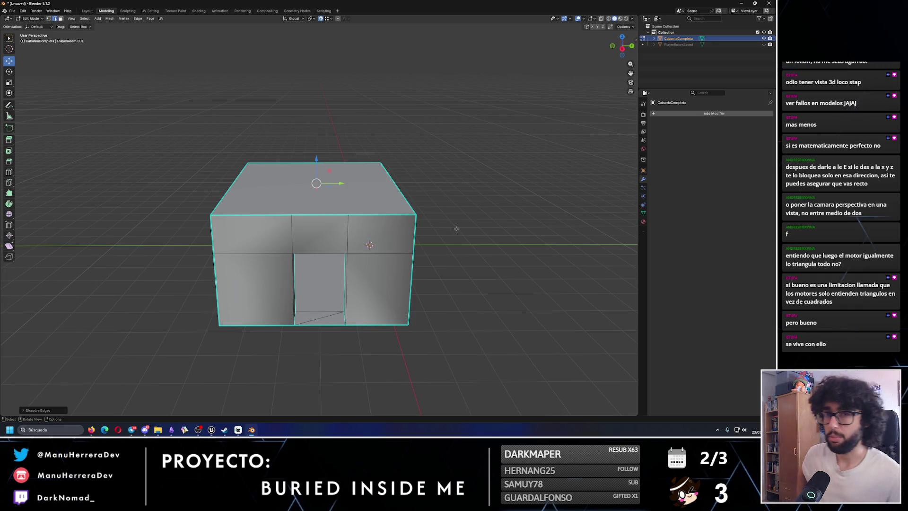
{"action": "left_click_drag", "start_coordinate": [279, 47], "coordinate": [302, 111]}
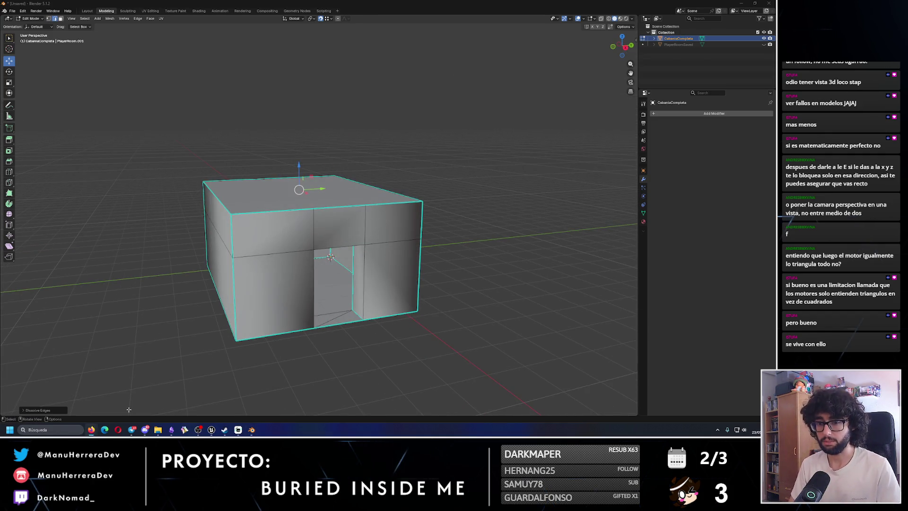
{"action": "left_click", "coordinate": [91, 429]}
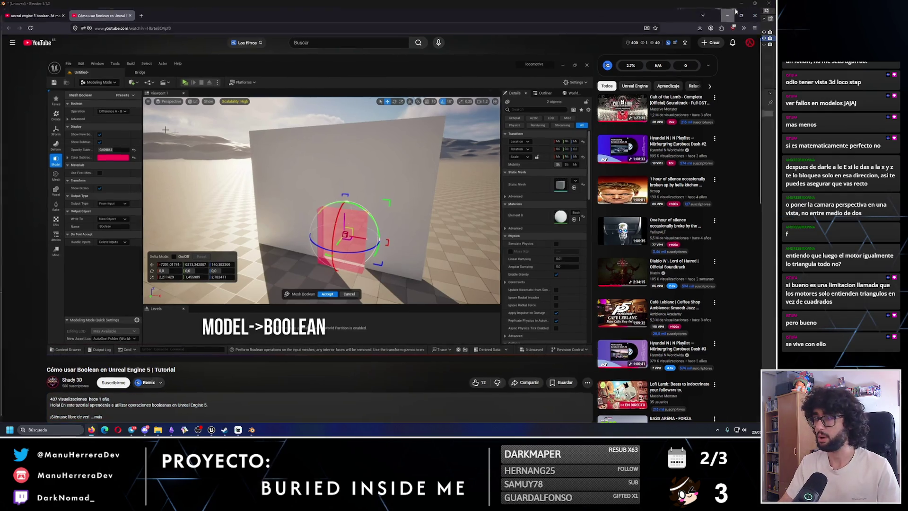
Step: Flip between the Boolean and dissolve-mask tutorial windows and Blender
{"action": "left_click", "coordinate": [735, 11]}
{"action": "mouse_move", "coordinate": [91, 429]}
{"action": "left_click", "coordinate": [90, 397]}
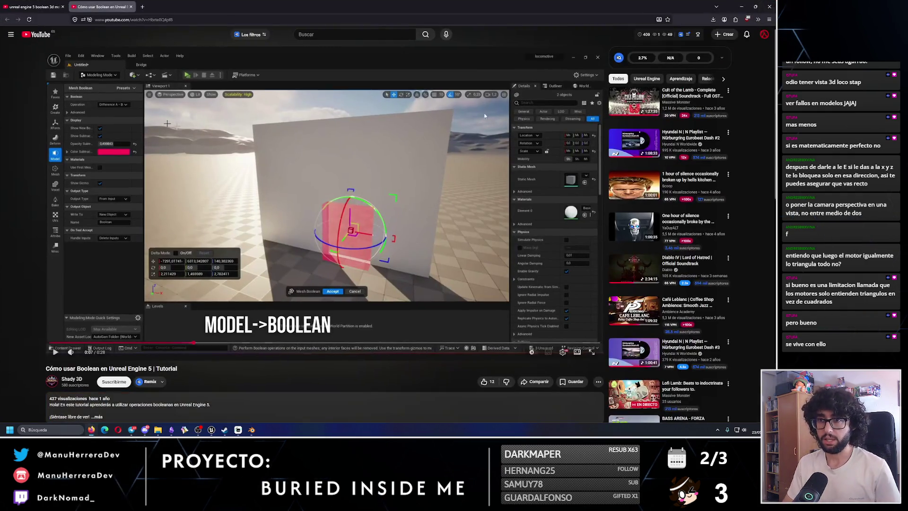
{"action": "left_click", "coordinate": [740, 7]}
{"action": "left_click", "coordinate": [136, 393]}
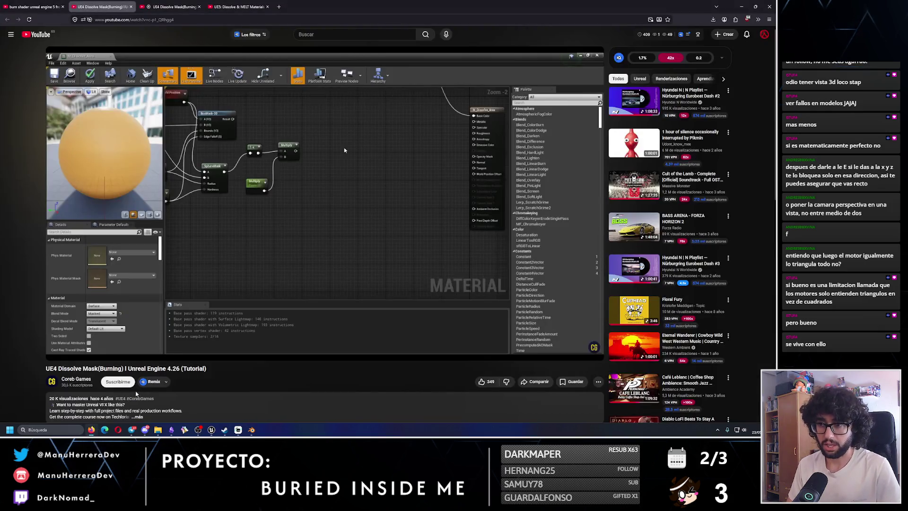
{"action": "left_click", "coordinate": [92, 429]}
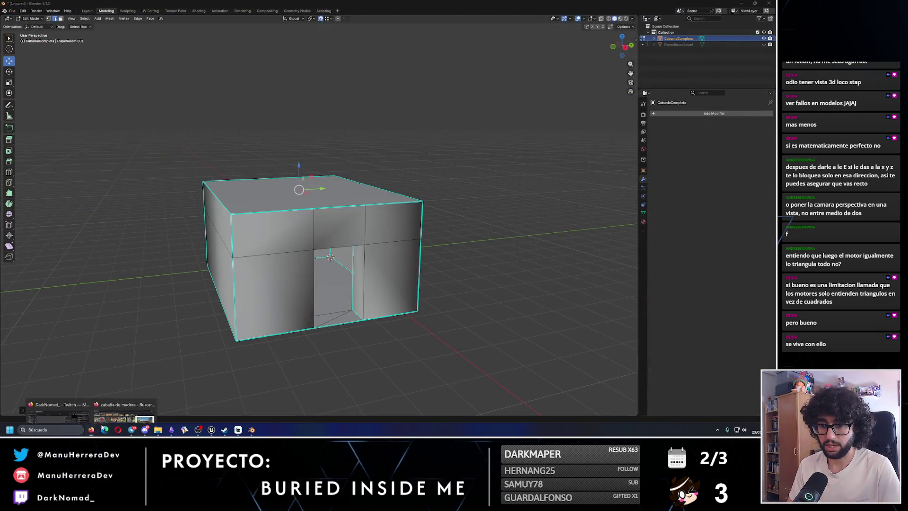
Step: Look at the wooden cabin reference images, then hide windows to reveal Unreal Engine
{"action": "left_click", "coordinate": [91, 397]}
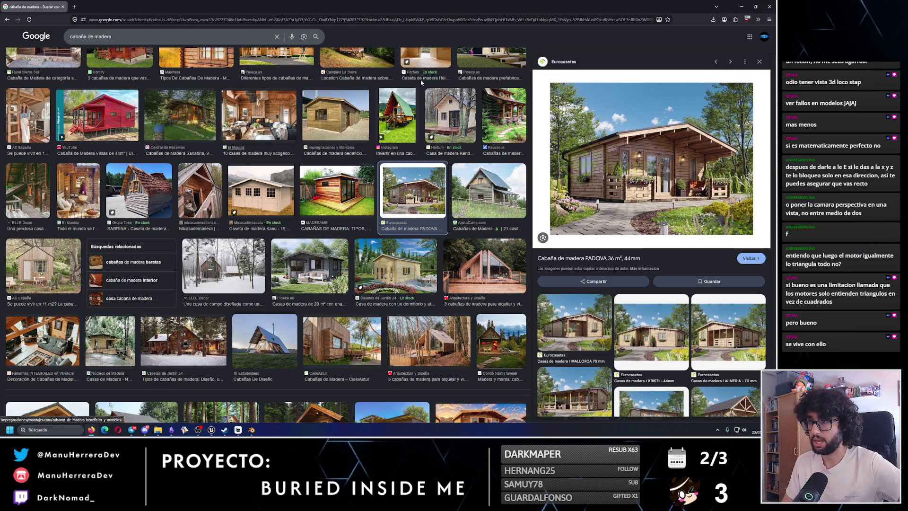
{"action": "left_click", "coordinate": [743, 6]}
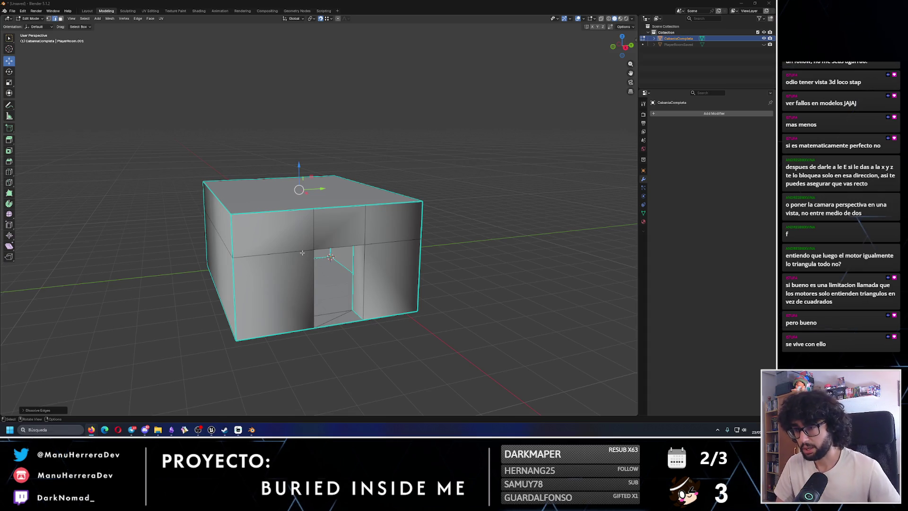
{"action": "left_click", "coordinate": [741, 3]}
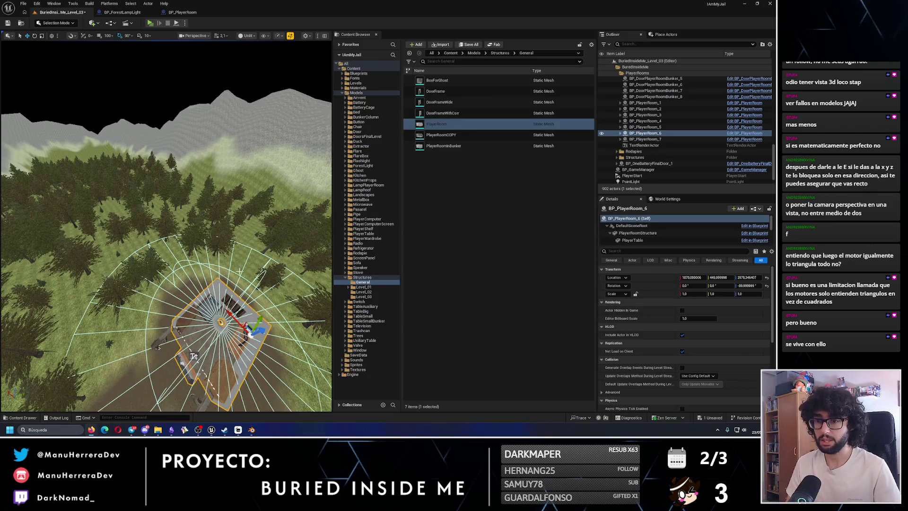
{"action": "key", "text": "f"}
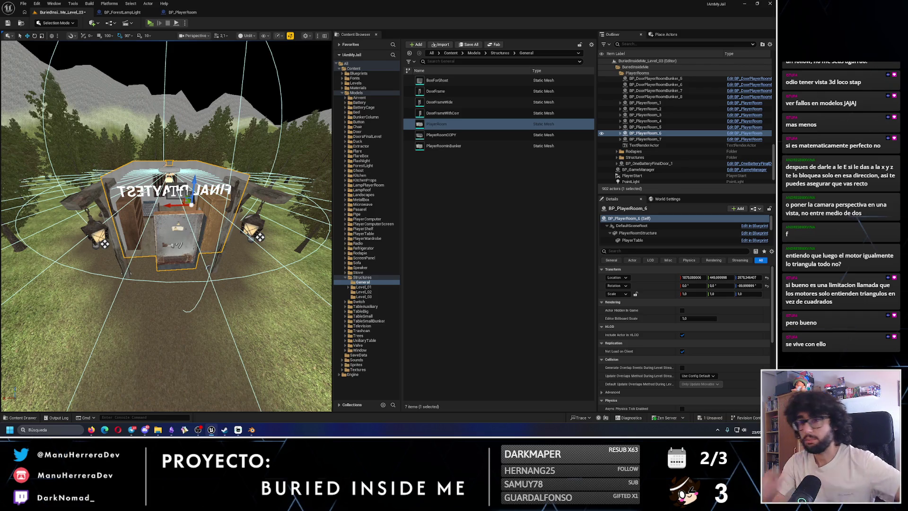
{"action": "mouse_move", "coordinate": [439, 126]}
{"action": "left_mouse_down"}
{"action": "mouse_move", "coordinate": [142, 213]}
{"action": "mouse_move", "coordinate": [128, 310]}
{"action": "left_mouse_up"}
{"action": "key", "text": "f"}
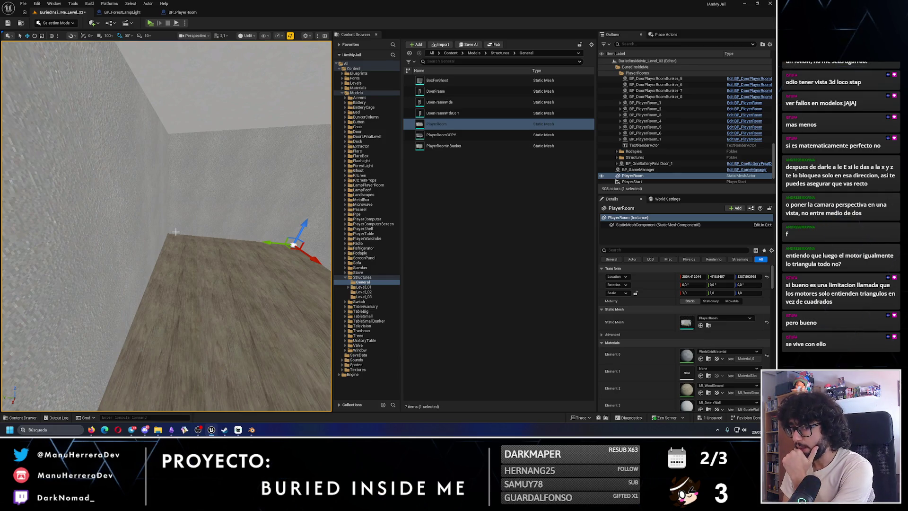
{"action": "key", "text": "f"}
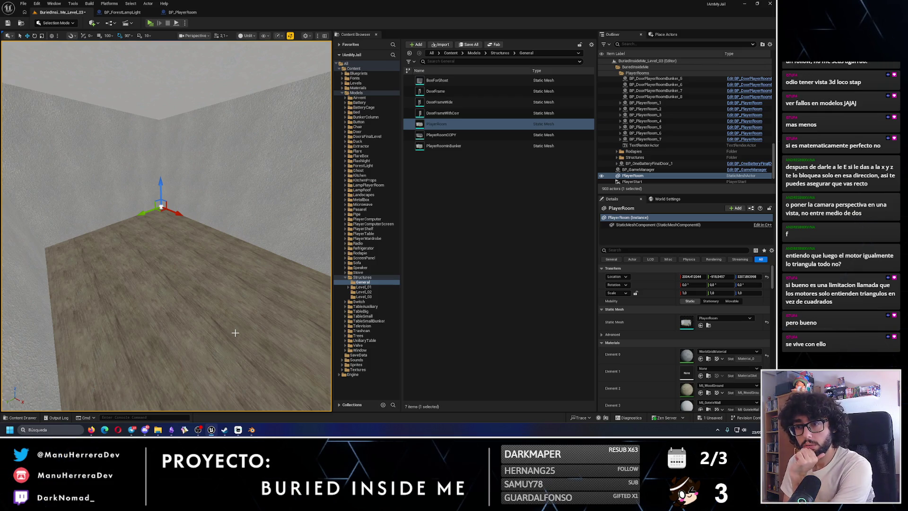
{"action": "key", "text": "Delete"}
{"action": "mouse_move", "coordinate": [303, 237]}
{"action": "left_mouse_down"}
{"action": "mouse_move", "coordinate": [265, 243]}
{"action": "mouse_move", "coordinate": [265, 274]}
{"action": "left_mouse_up"}
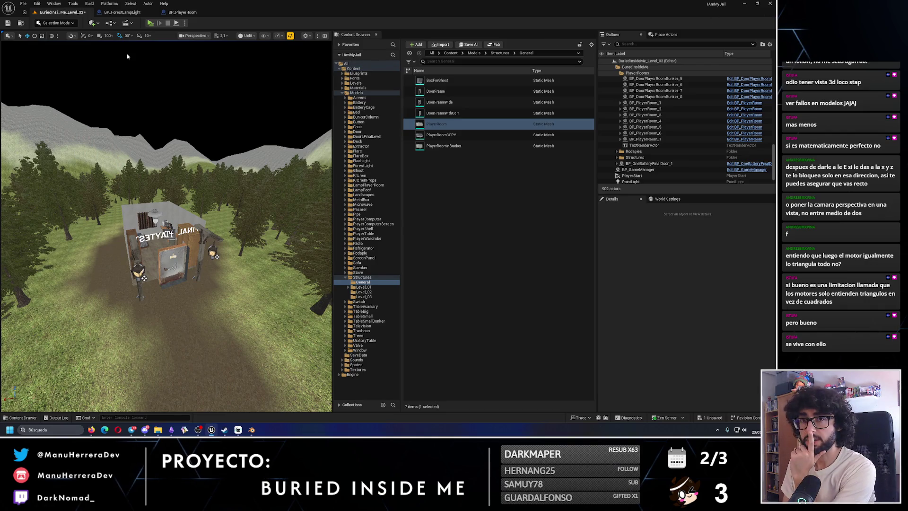
Step: Back in Blender, Save As 'Cabaniabosque.blend' into the Downloads folder
{"action": "left_click", "coordinate": [8, 24]}
{"action": "key", "text": "alt+Tab"}
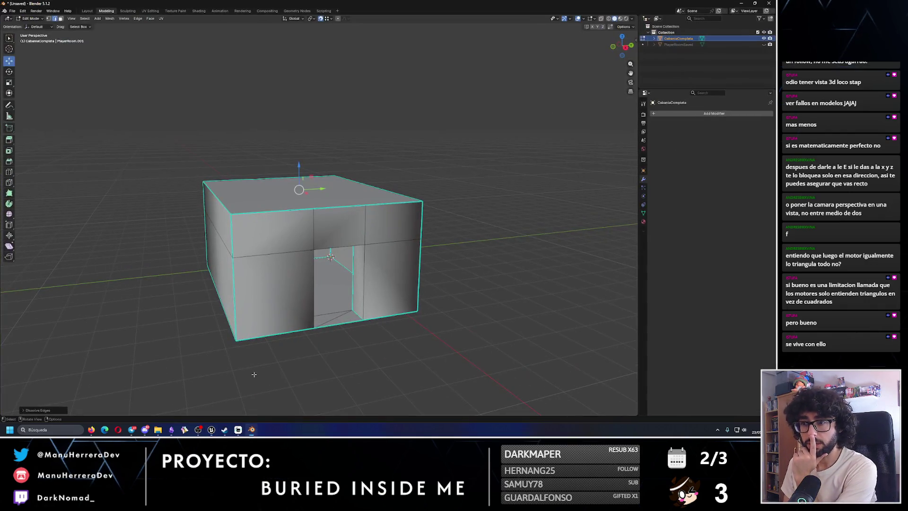
{"action": "left_click", "coordinate": [13, 11]}
{"action": "left_click", "coordinate": [24, 59]}
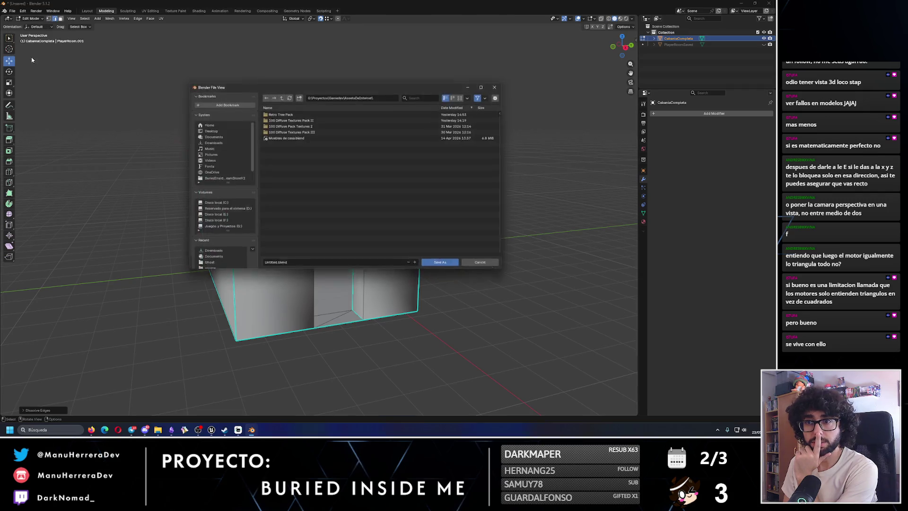
{"action": "left_click", "coordinate": [272, 265]}
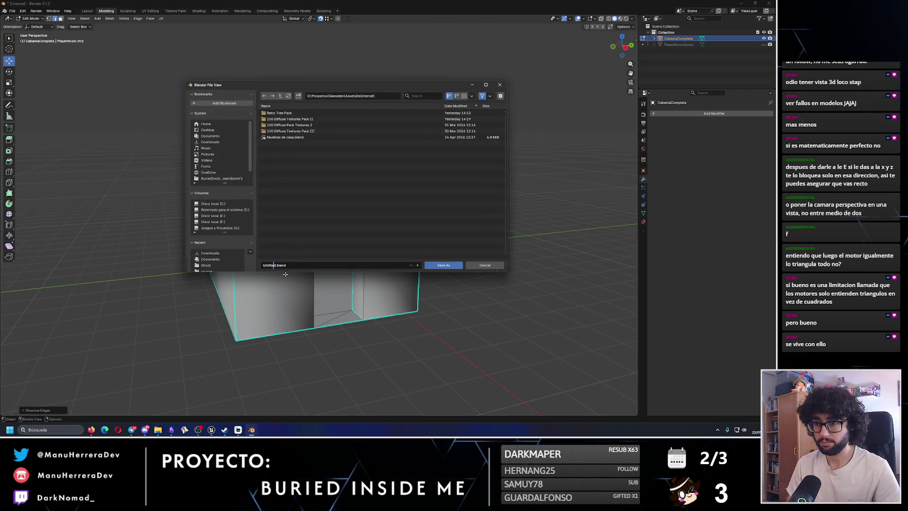
{"action": "key", "text": "BackSpace"}
{"action": "key", "text": "BackSpace"}
{"action": "key", "text": "BackSpace"}
{"action": "type", "text": "Caabaniabosque"}
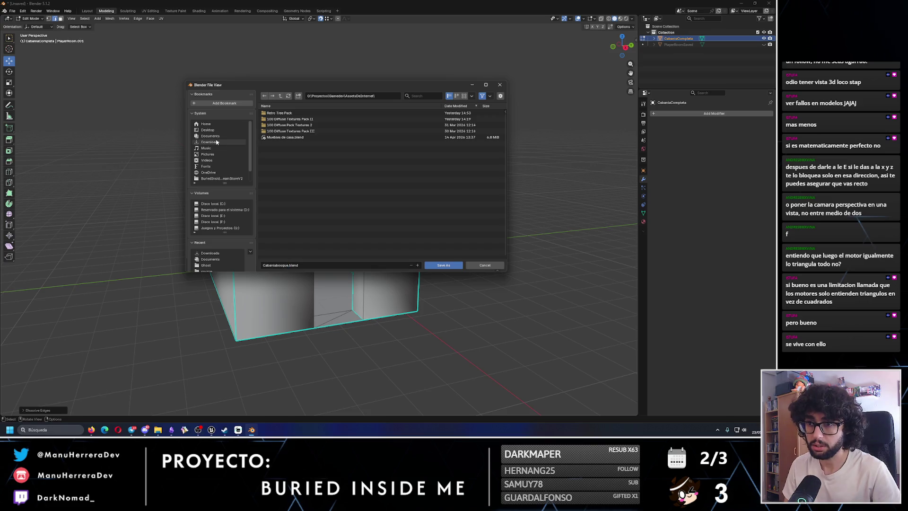
{"action": "left_click", "coordinate": [210, 253]}
{"action": "left_click", "coordinate": [425, 265]}
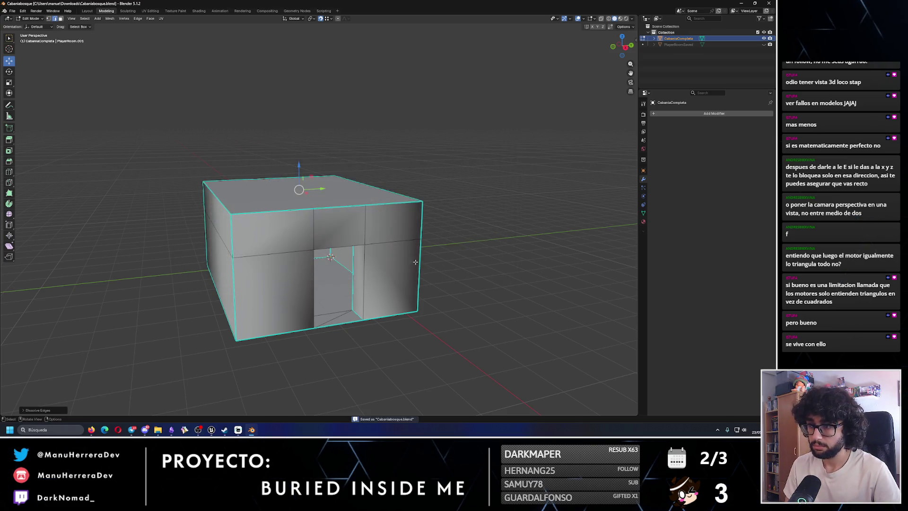
Step: Navigate Explorer to Proyectos > Gamedev > Modelado3D > BuriedInsideMe
{"action": "mouse_move", "coordinate": [159, 430]}
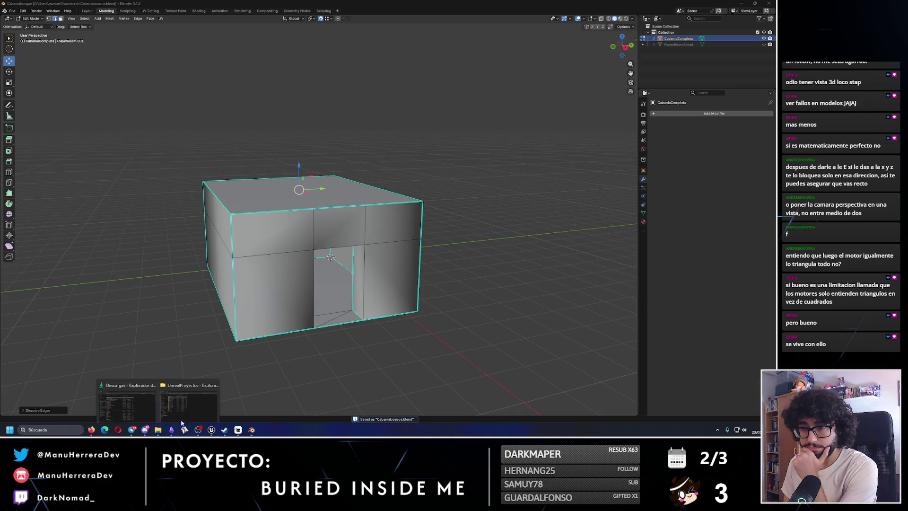
{"action": "left_click", "coordinate": [173, 382]}
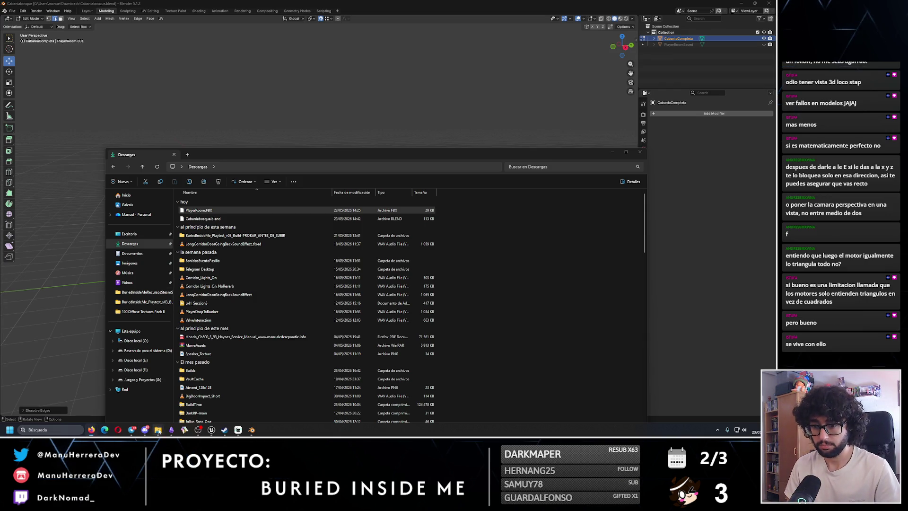
{"action": "mouse_move", "coordinate": [159, 429]}
{"action": "left_click", "coordinate": [185, 401]}
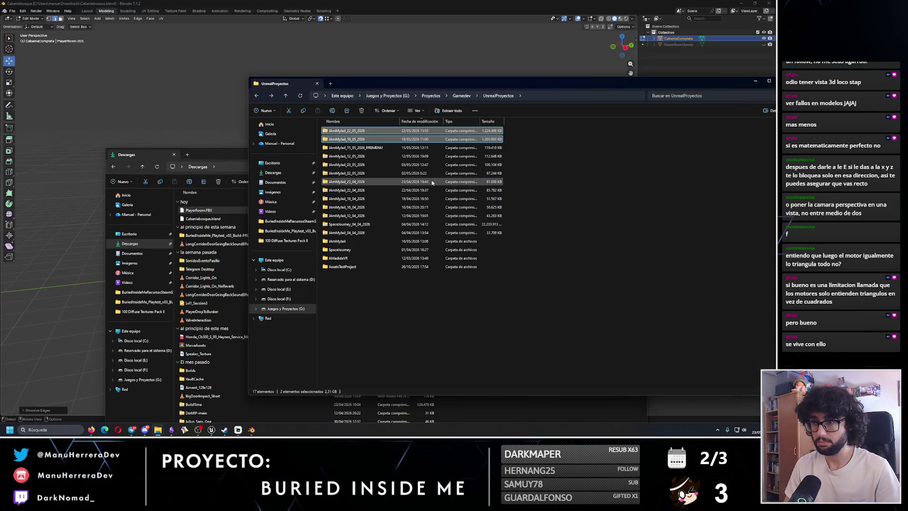
{"action": "left_click", "coordinate": [435, 97]}
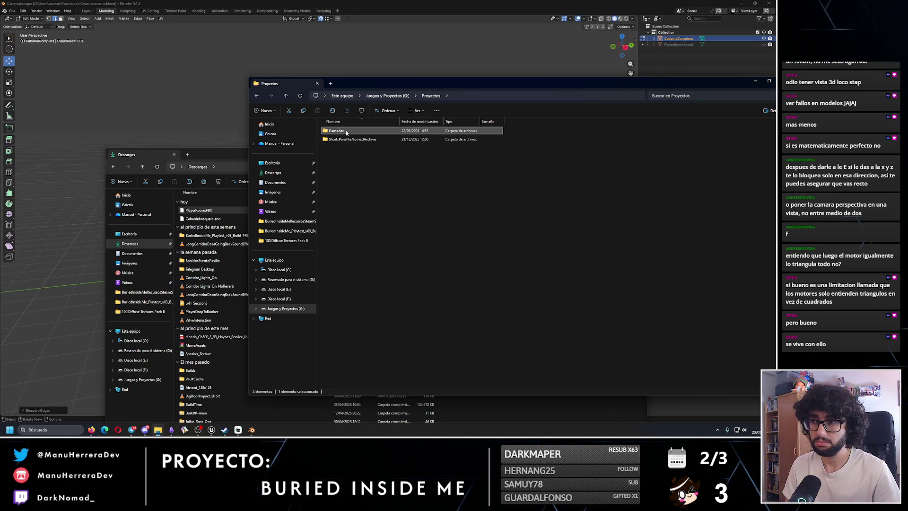
{"action": "left_click", "coordinate": [388, 95]}
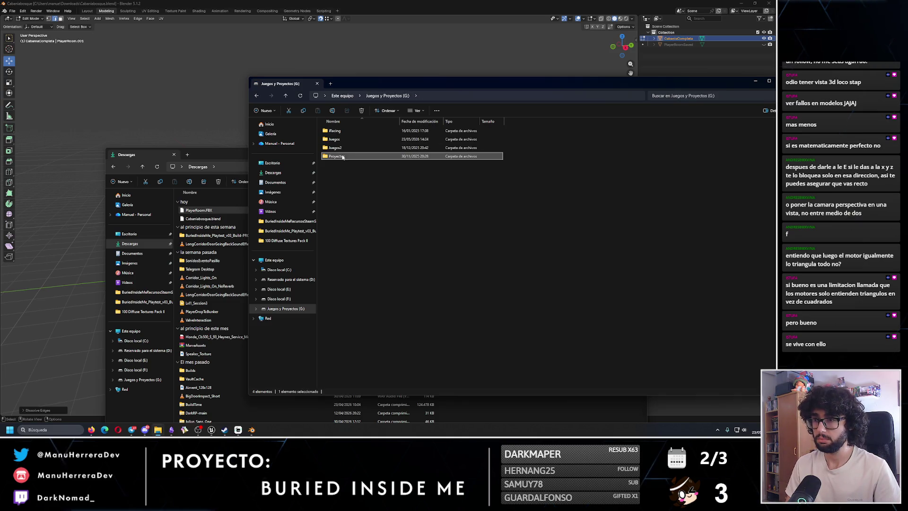
{"action": "double_click", "coordinate": [344, 156]}
{"action": "double_click", "coordinate": [344, 148]}
{"action": "double_click", "coordinate": [344, 134]}
{"action": "double_click", "coordinate": [344, 133]}
Step: Create a new folder named ForestCabin inside BuriedInsideMe
{"action": "right_click", "coordinate": [570, 242]}
{"action": "mouse_move", "coordinate": [596, 289]}
{"action": "left_click", "coordinate": [672, 289]}
{"action": "type", "text": "For"}
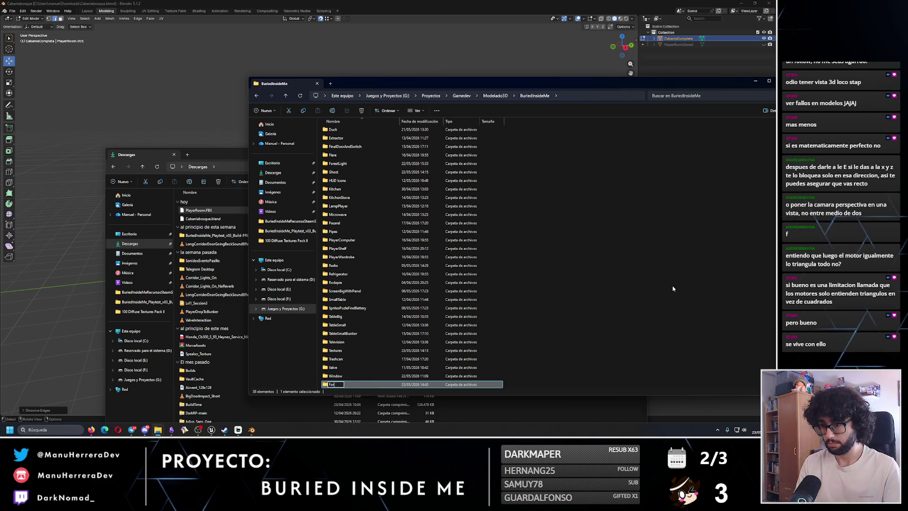
{"action": "type", "text": "estCabin"}
{"action": "key", "text": "Return"}
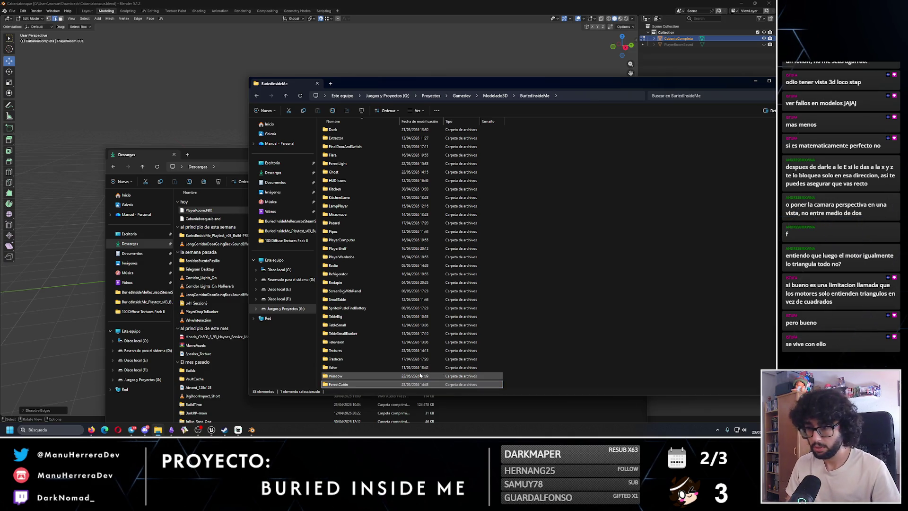
Step: Cut Cabaniabosque.blend from Downloads and paste it into ForestCabin
{"action": "mouse_move", "coordinate": [158, 430]}
{"action": "left_click", "coordinate": [135, 398]}
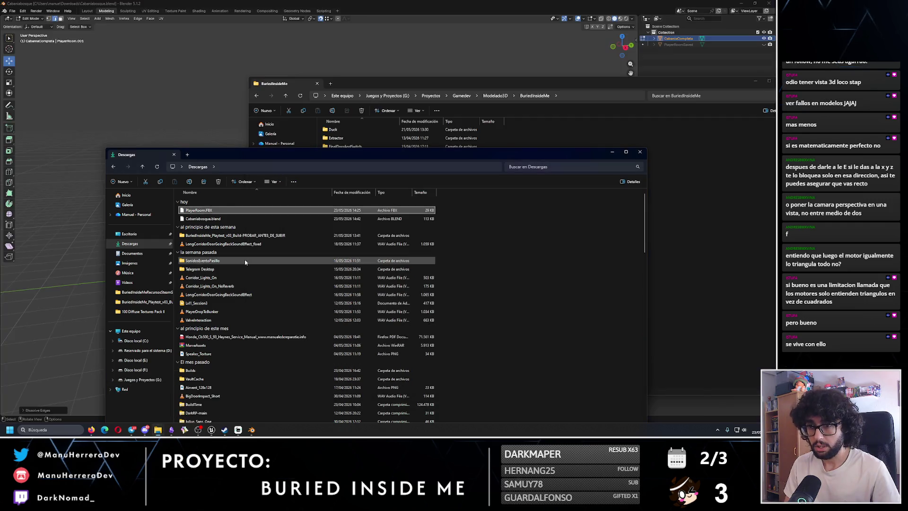
{"action": "left_click", "coordinate": [214, 222]}
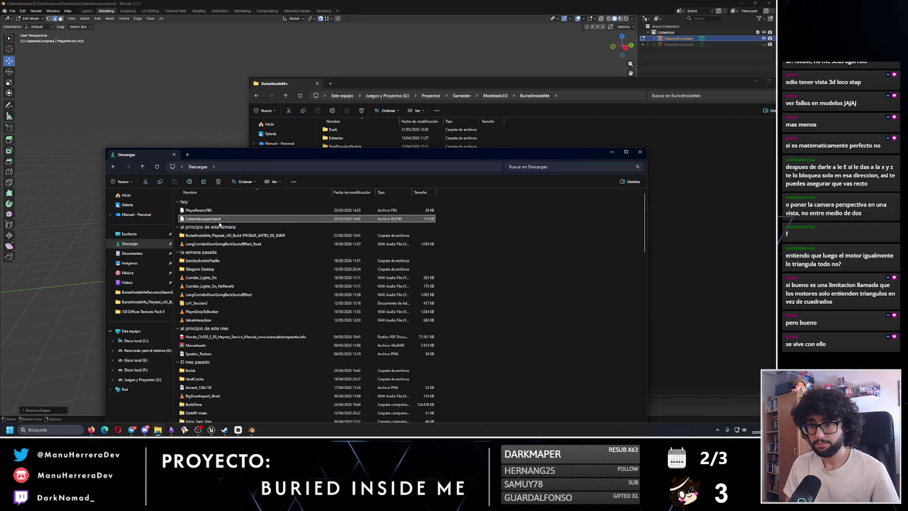
{"action": "key", "text": "ctrl+x"}
{"action": "left_click", "coordinate": [674, 283]}
{"action": "double_click", "coordinate": [340, 386]}
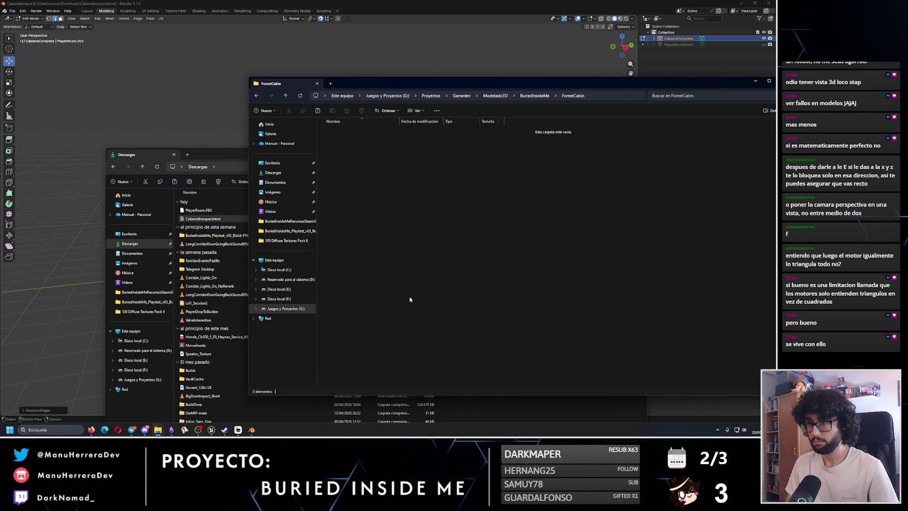
{"action": "key", "text": "ctrl+v"}
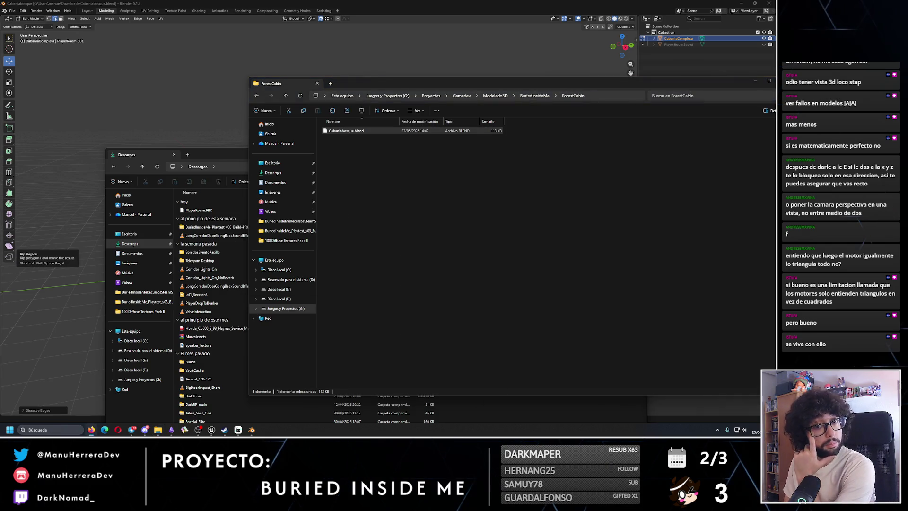
Step: Close the Downloads window and minimize the ForestCabin window
{"action": "left_click_drag", "start_coordinate": [210, 155], "coordinate": [180, 60]}
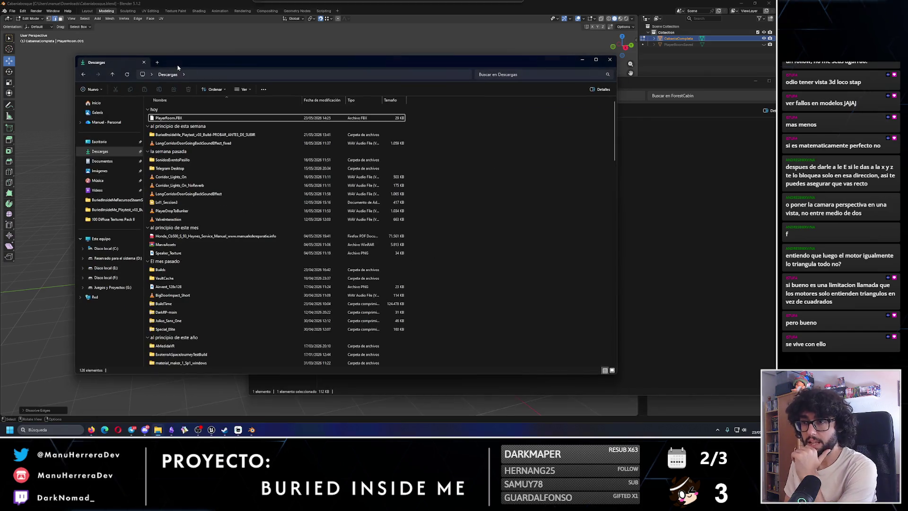
{"action": "left_click", "coordinate": [612, 59]}
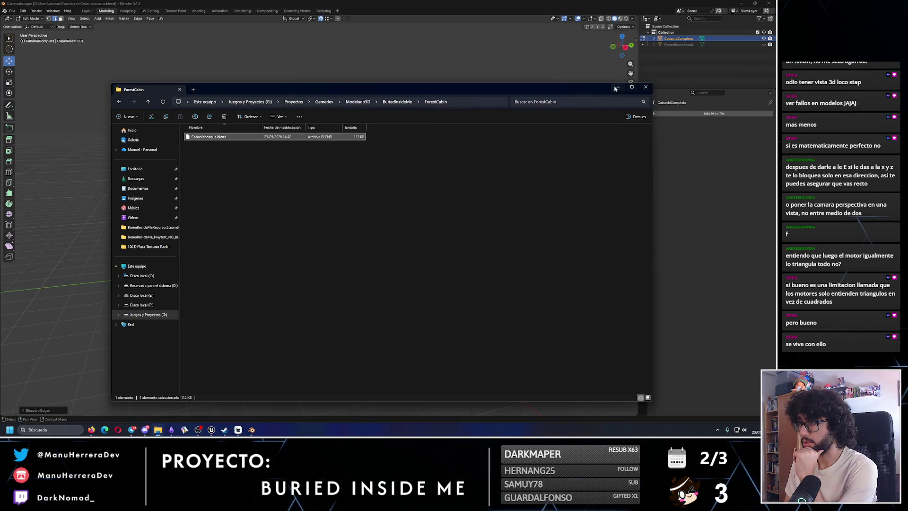
{"action": "left_click", "coordinate": [211, 106]}
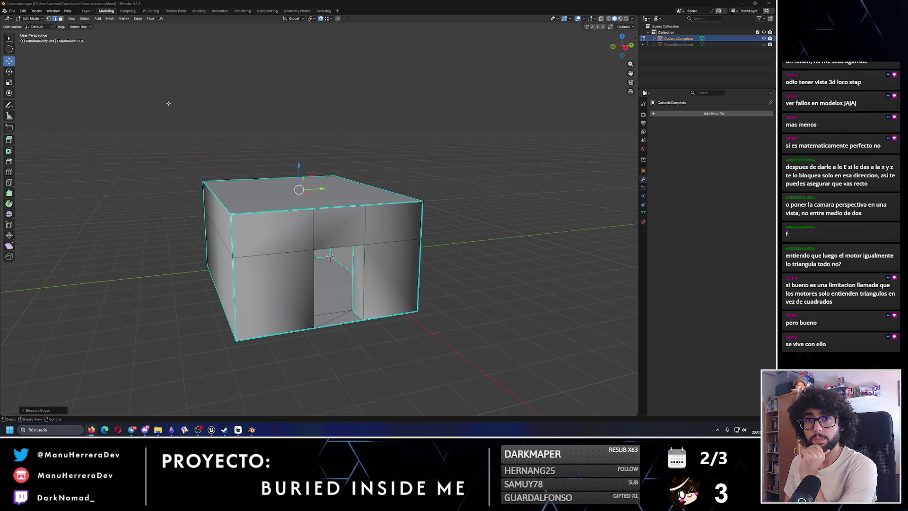
Step: Quit Blender and try opening the cabin file from the ForestCabin folder window
{"action": "key", "text": "ctrl+q"}
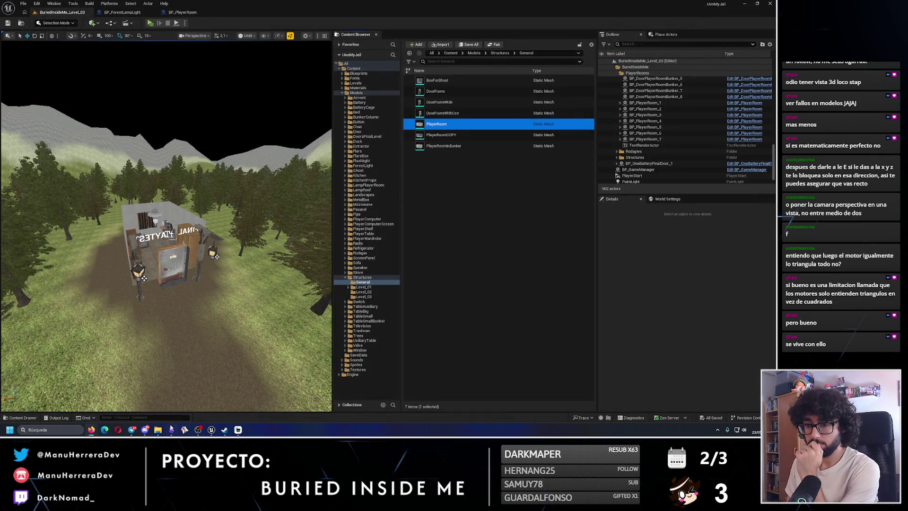
{"action": "mouse_move", "coordinate": [157, 429]}
{"action": "left_click", "coordinate": [188, 393]}
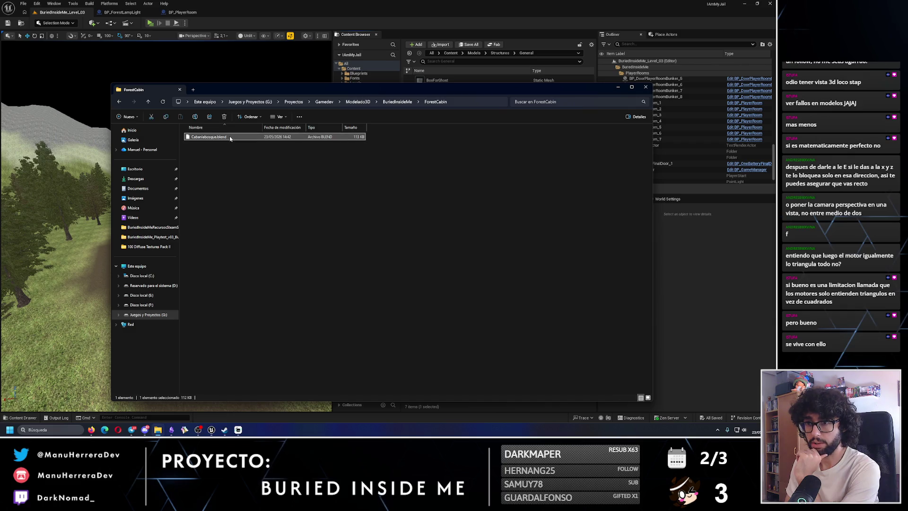
{"action": "key", "text": "Return"}
{"action": "key", "text": "Escape"}
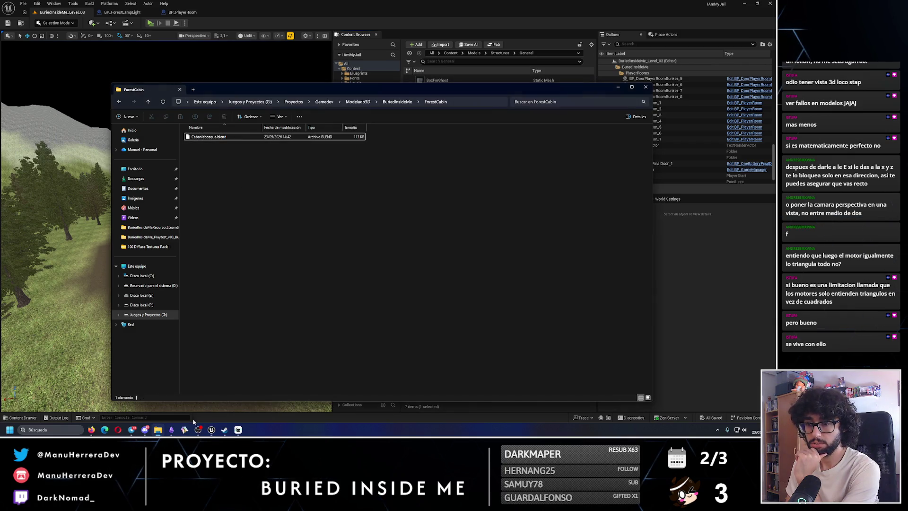
Step: Close the folder window and relaunch Blender from its Steam library page
{"action": "left_click", "coordinate": [214, 433]}
{"action": "left_click", "coordinate": [225, 429]}
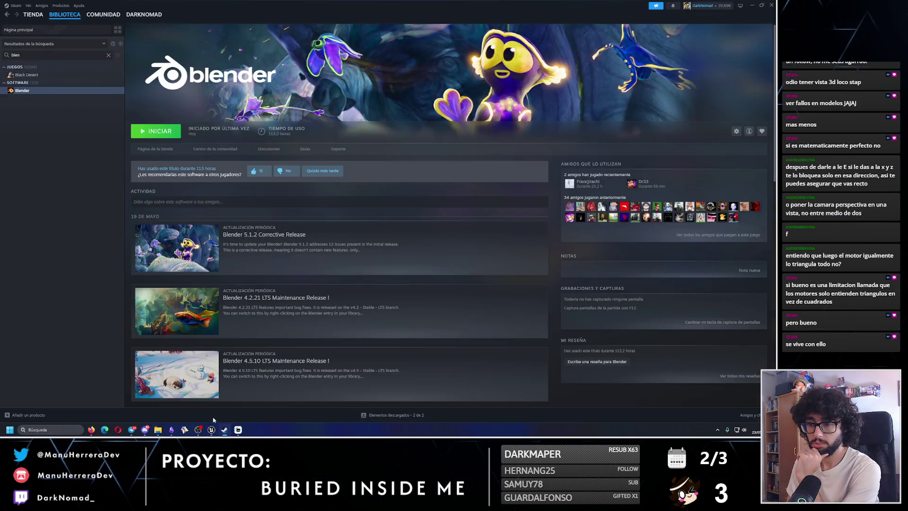
{"action": "left_click", "coordinate": [164, 134]}
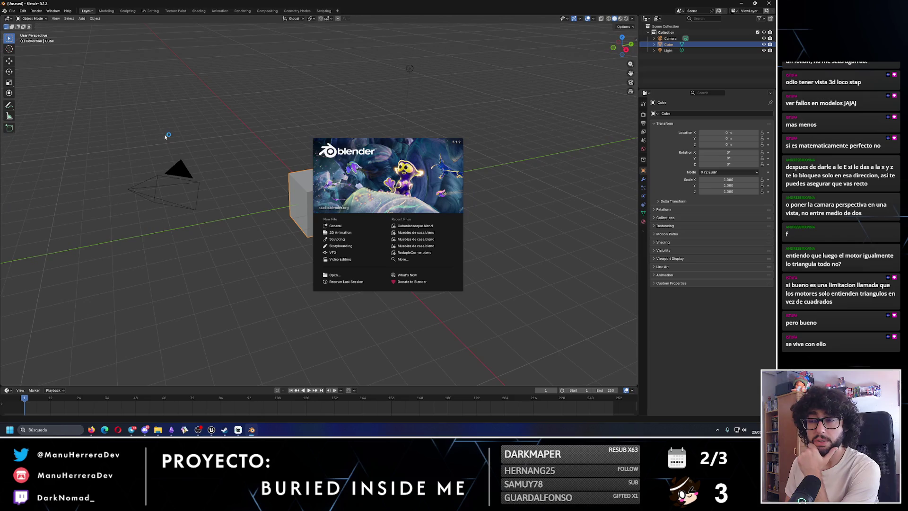
Step: Open Cabaniabosque.blend by pasting the ForestCabin folder path into the file dialog
{"action": "left_click", "coordinate": [594, 78]}
{"action": "left_click", "coordinate": [12, 10]}
{"action": "left_click", "coordinate": [24, 30]}
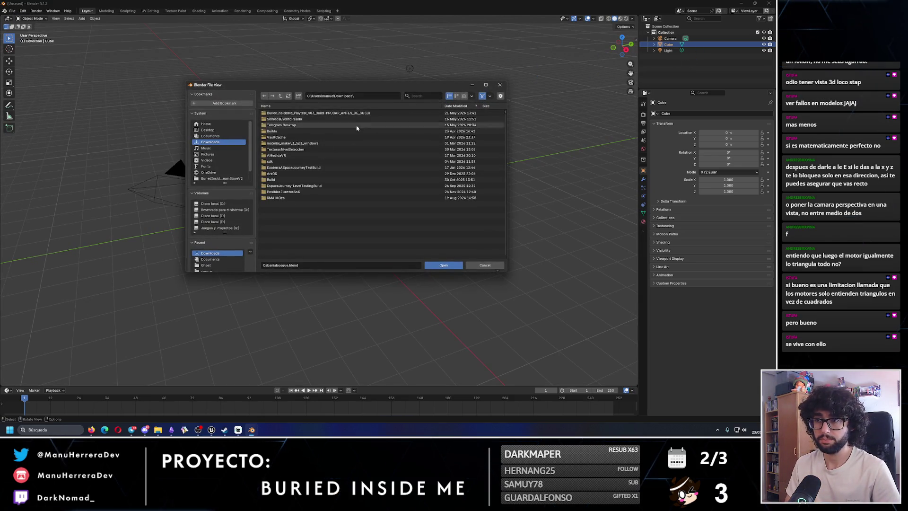
{"action": "mouse_move", "coordinate": [161, 435]}
{"action": "left_click", "coordinate": [188, 406]}
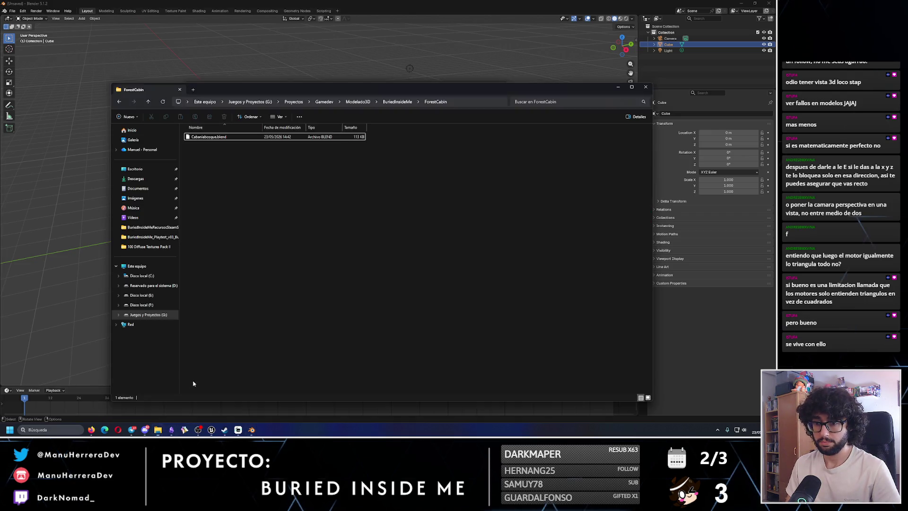
{"action": "key", "text": "ctrl+l"}
{"action": "key", "text": "ctrl+c"}
{"action": "left_click", "coordinate": [618, 86]}
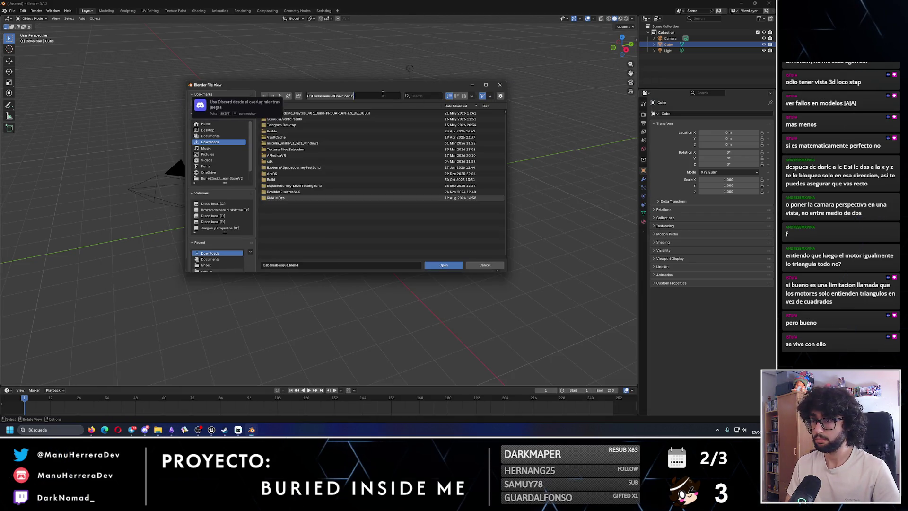
{"action": "key", "text": "ctrl+v"}
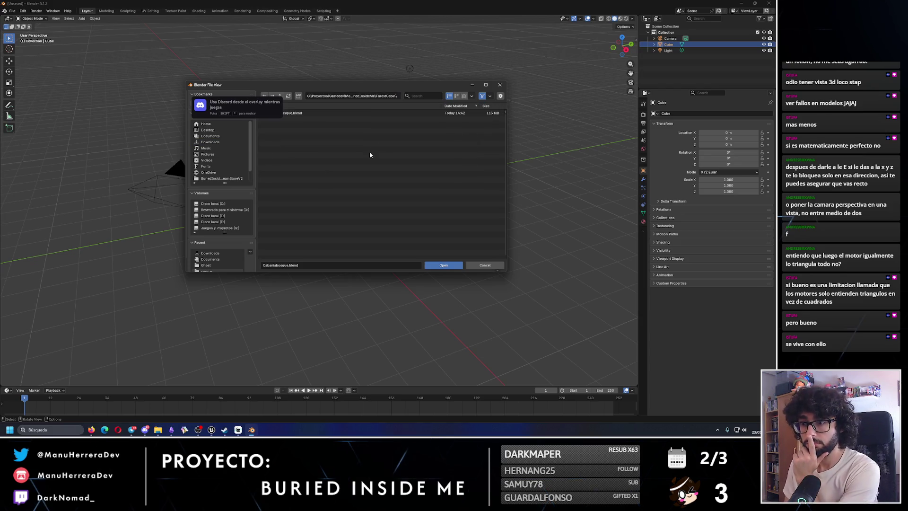
{"action": "left_click", "coordinate": [311, 114]}
{"action": "left_click", "coordinate": [444, 264]}
Step: Orbit and zoom to look straight at the cabin's doorway side
{"action": "mouse_move", "coordinate": [317, 217]}
{"action": "left_mouse_down"}
{"action": "mouse_move", "coordinate": [274, 239]}
{"action": "mouse_move", "coordinate": [538, 234]}
{"action": "mouse_move", "coordinate": [367, 250]}
{"action": "mouse_move", "coordinate": [358, 224]}
{"action": "left_mouse_up"}
{"action": "left_click_drag", "start_coordinate": [484, 243], "coordinate": [436, 250]}
{"action": "scroll", "coordinate": [412, 254], "scroll_direction": "up", "scroll_amount": 2}
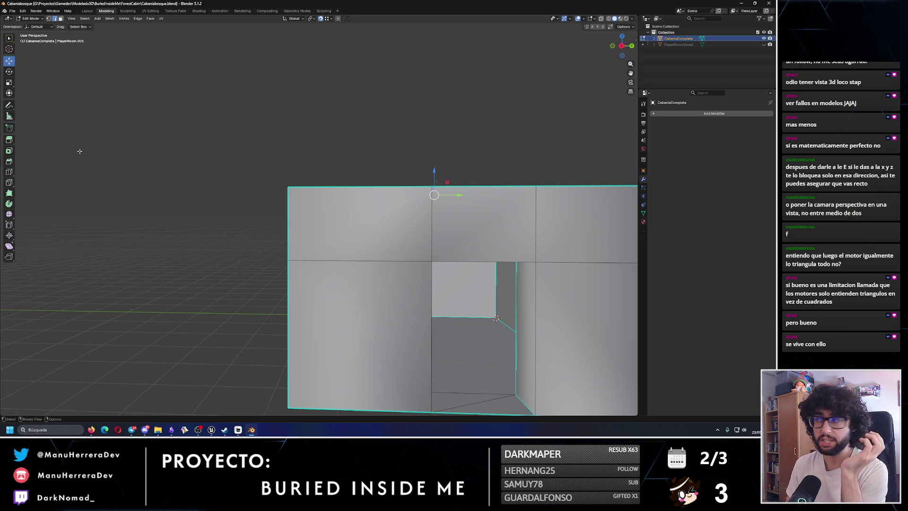
Step: Knife-cut diagonally from the upper wall's centre vertex to its top-left corner
{"action": "key", "text": "ctrl+z"}
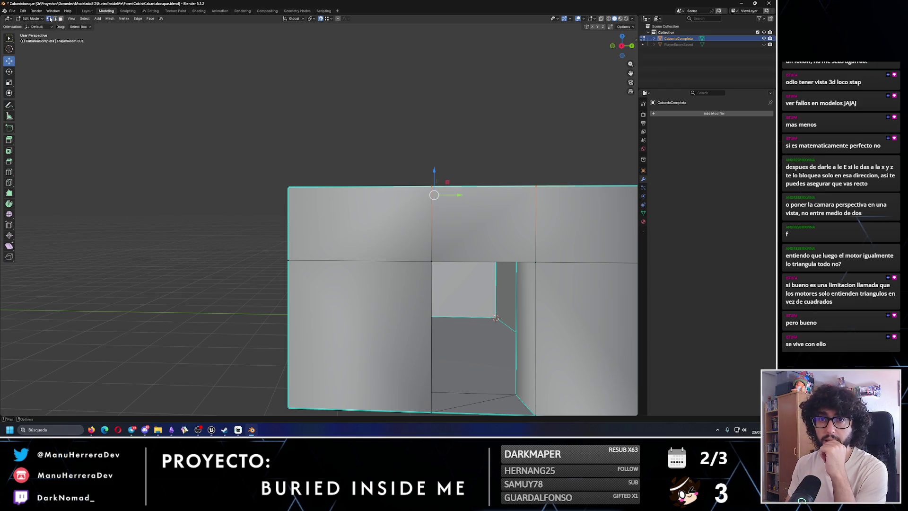
{"action": "left_click", "coordinate": [9, 182]}
{"action": "scroll", "coordinate": [440, 264], "scroll_direction": "up", "scroll_amount": 2}
{"action": "key", "text": "KP_6"}
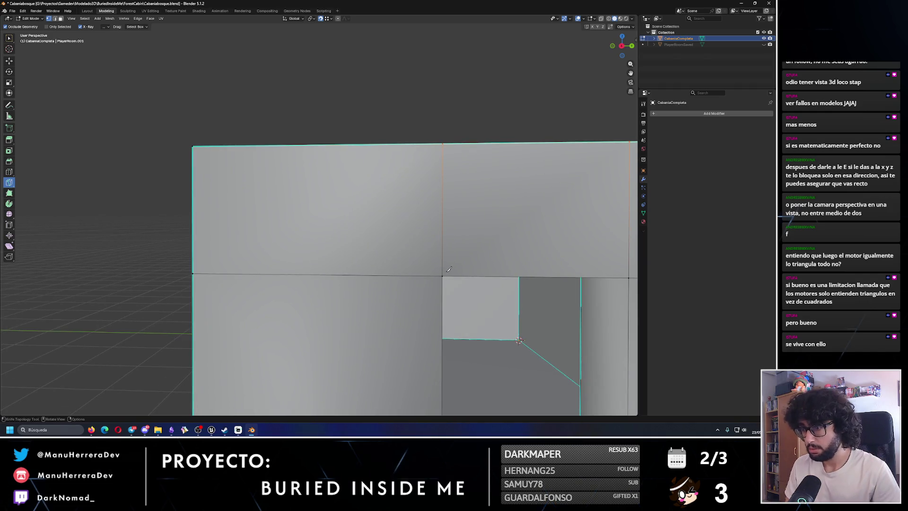
{"action": "left_click", "coordinate": [444, 274]}
{"action": "left_click", "coordinate": [193, 146]}
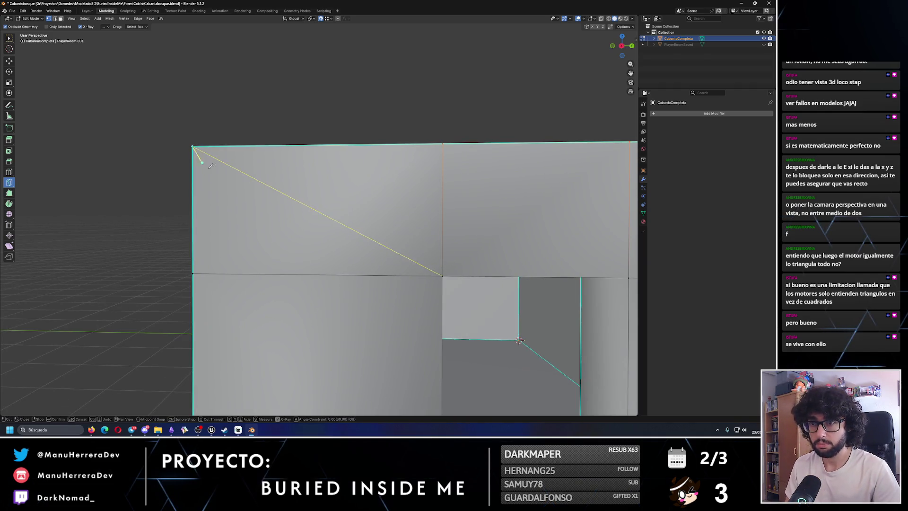
{"action": "key", "text": "Return"}
Step: Cancel a second diagonal cut and undo the first one
{"action": "key", "text": "KP_6"}
{"action": "key", "text": "KP_6"}
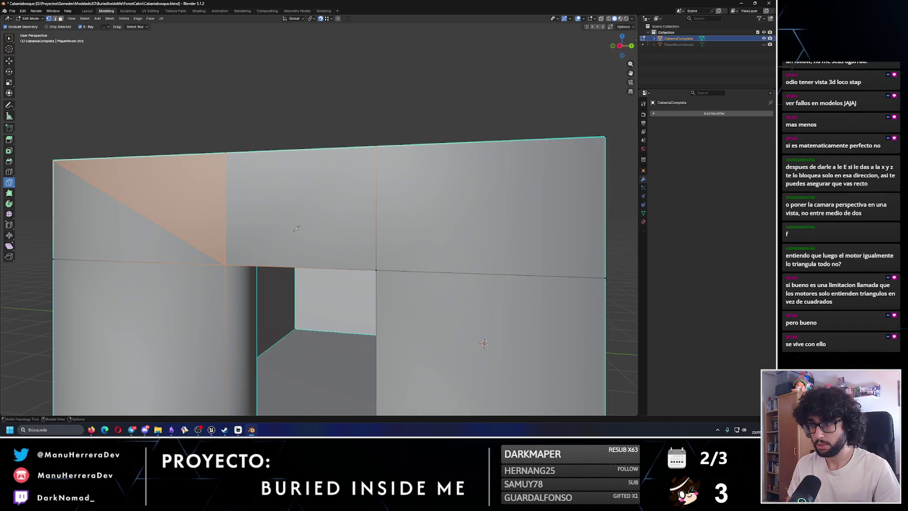
{"action": "left_click", "coordinate": [376, 270]}
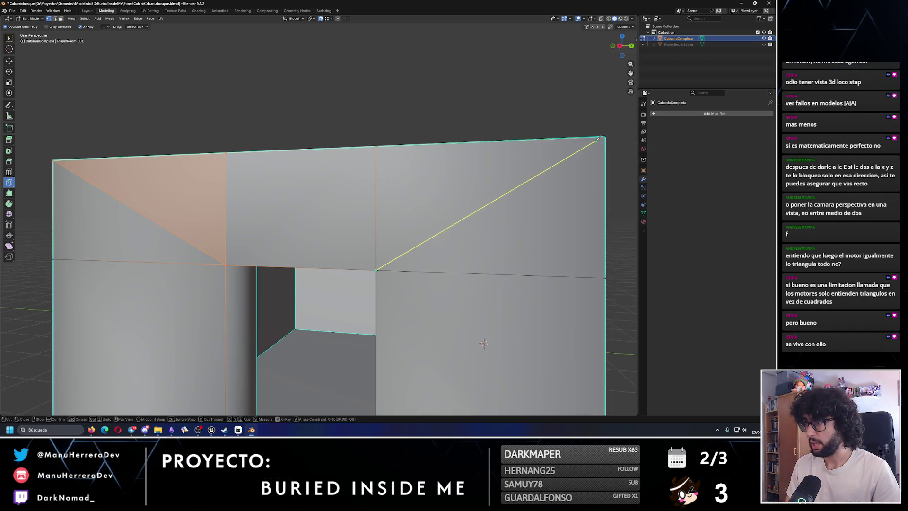
{"action": "key", "text": "Escape"}
{"action": "key", "text": "ctrl+z"}
Step: Inspect the doorway jambs and left side, switching back to the Move tool (G)
{"action": "key", "text": "KP_4"}
{"action": "key", "text": "KP_6"}
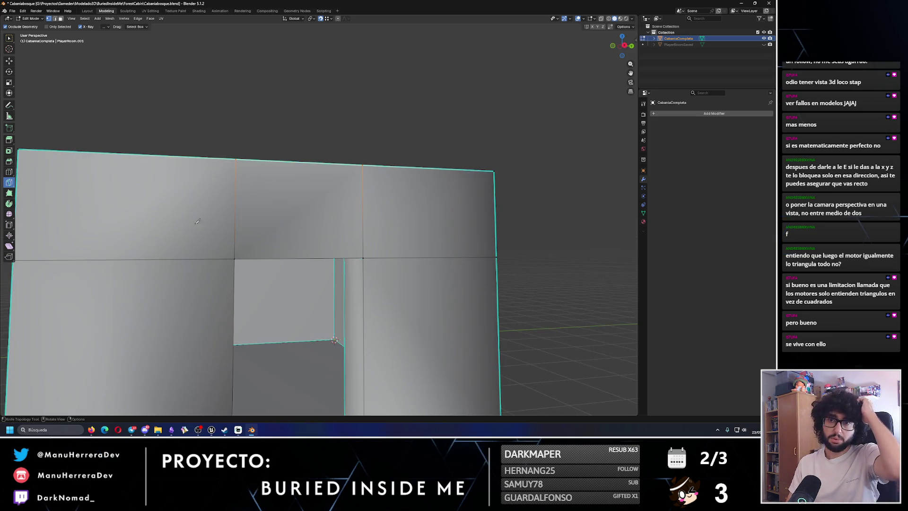
{"action": "scroll", "coordinate": [203, 206], "scroll_direction": "down", "scroll_amount": 3}
{"action": "key", "text": "KP_6"}
{"action": "key", "text": "KP_6"}
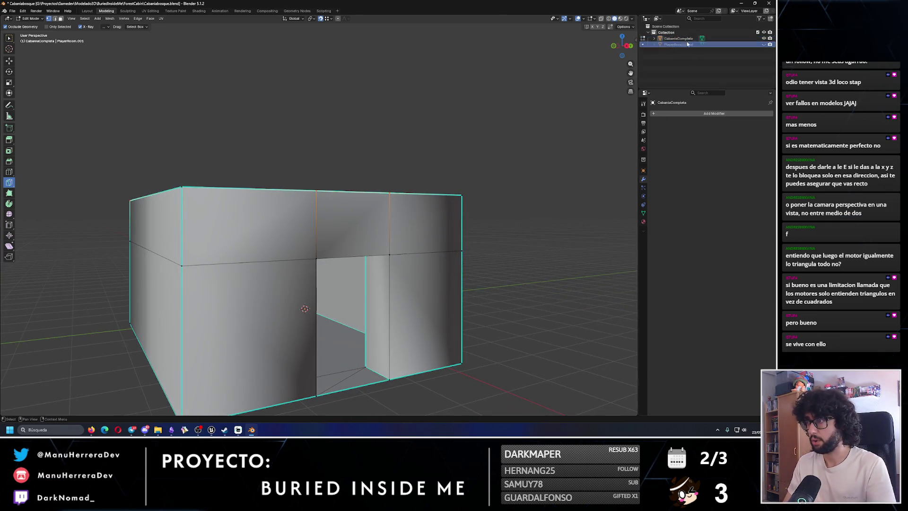
{"action": "key", "text": "shift+space"}
{"action": "key", "text": "g"}
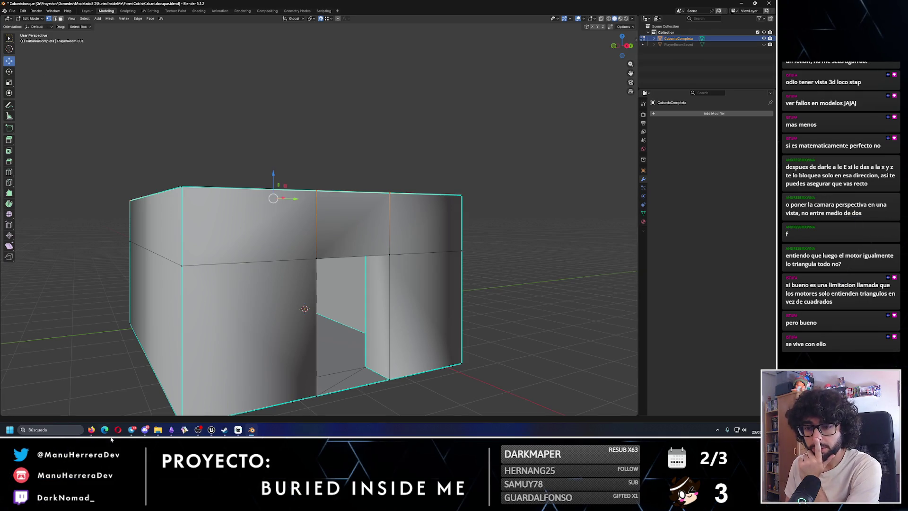
{"action": "left_click", "coordinate": [92, 429]}
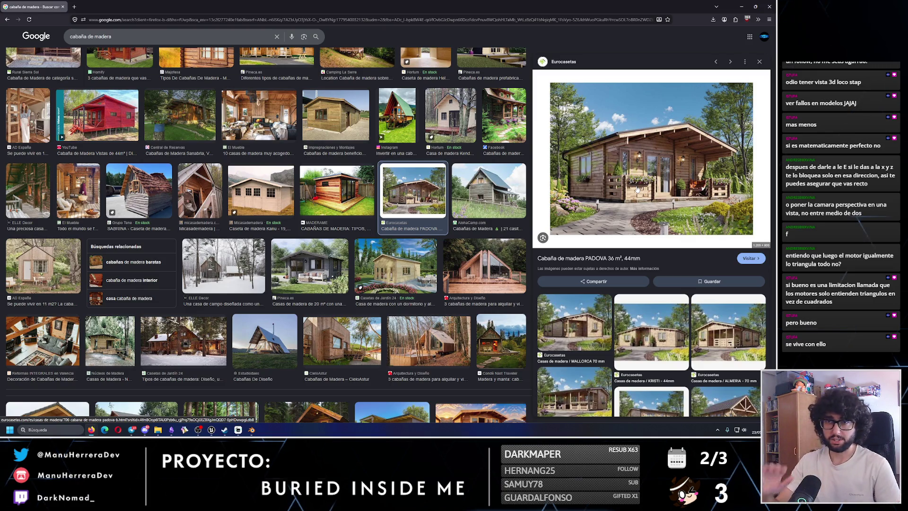
Step: Restore the browser window, return to the Blender cabin and open the vertex context menu
{"action": "left_click", "coordinate": [755, 6]}
{"action": "left_click", "coordinate": [704, 23]}
{"action": "right_click", "coordinate": [151, 275]}
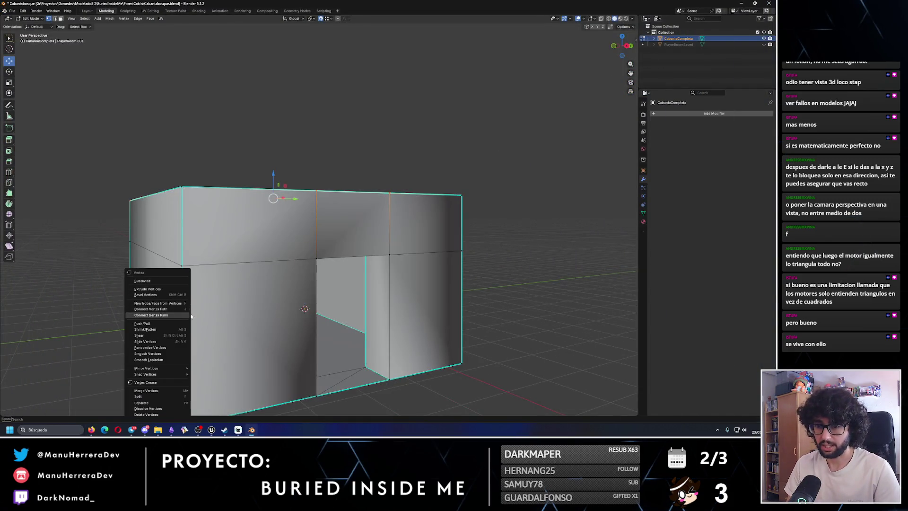
Step: In Unreal Editor, zoom out and orbit around the level's cabin over the forest terrain
{"action": "key", "text": "g"}
{"action": "left_click", "coordinate": [212, 429]}
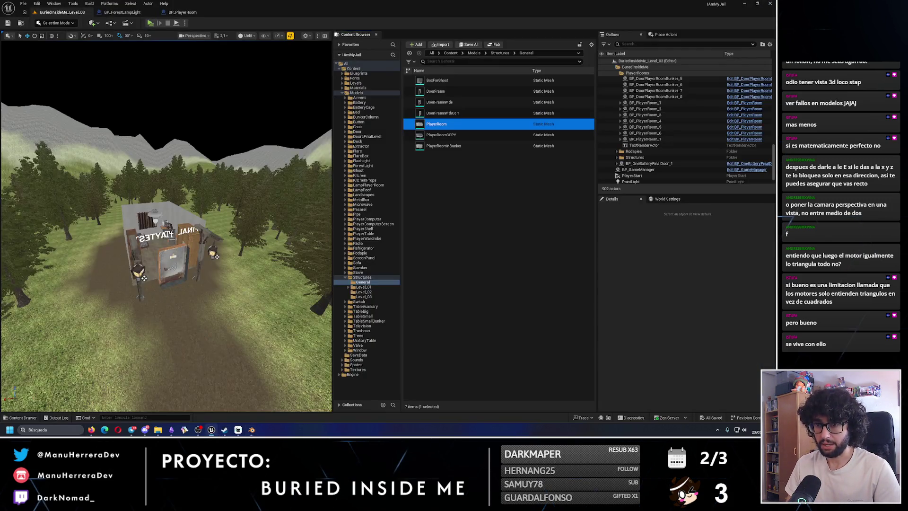
{"action": "left_click_drag", "start_coordinate": [163, 258], "coordinate": [162, 259]}
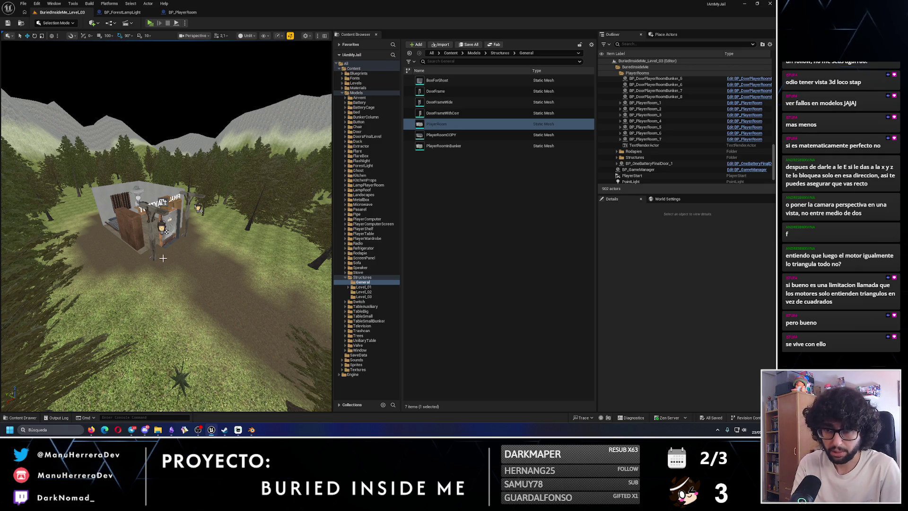
{"action": "scroll", "coordinate": [161, 256], "scroll_direction": "down", "scroll_amount": 10}
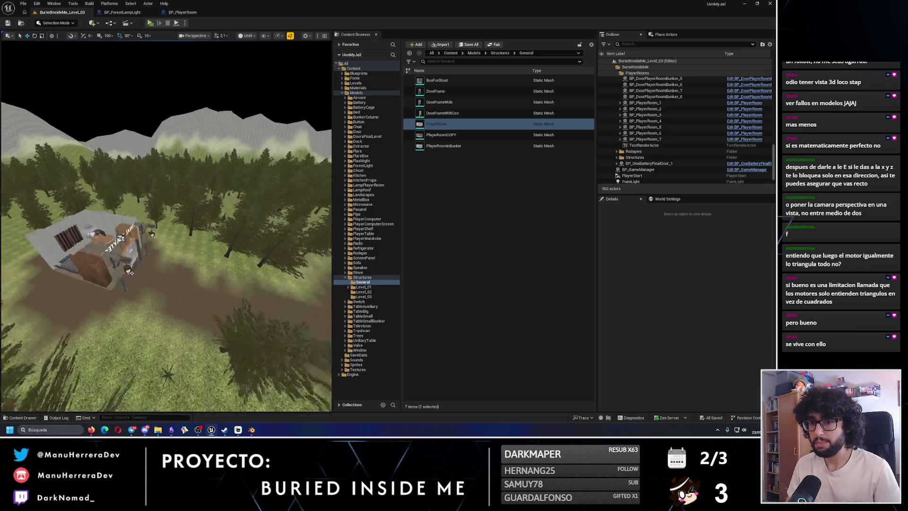
{"action": "left_click_drag", "start_coordinate": [209, 259], "coordinate": [242, 259]}
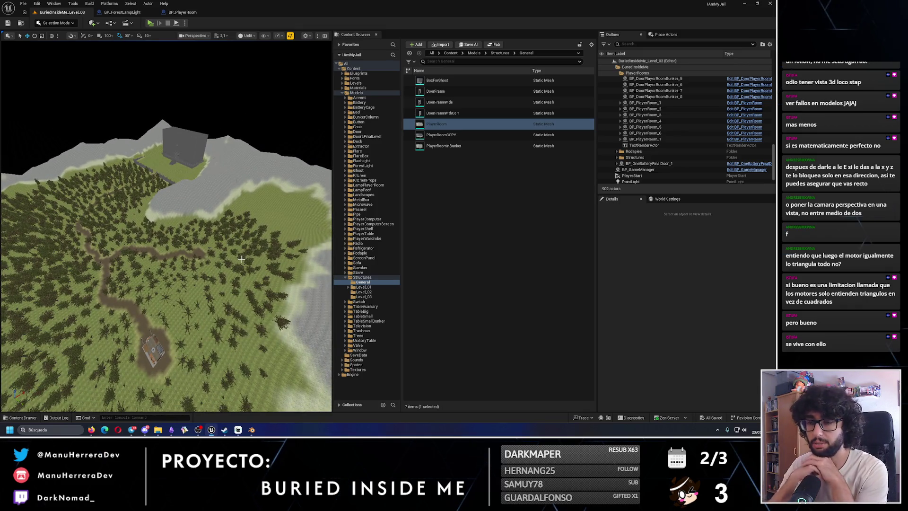
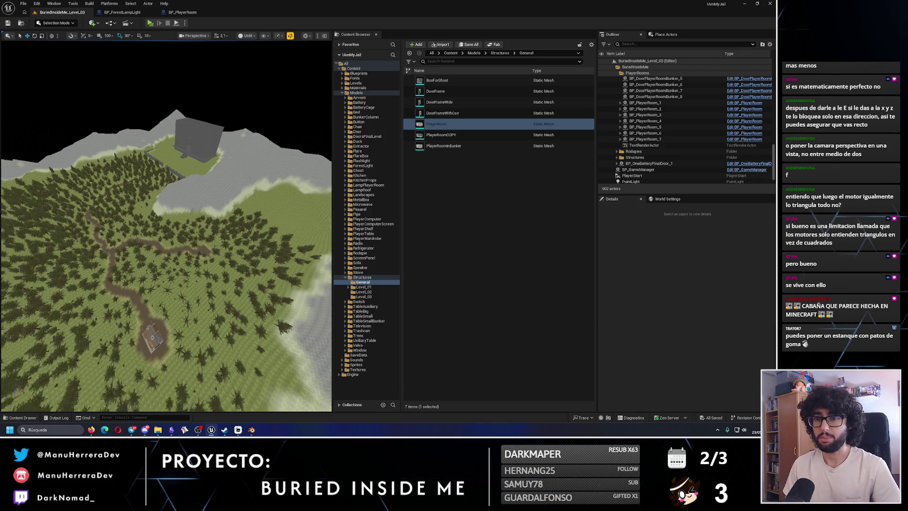
Step: Toggle the viewport between lit and unlit, then drop to ground level facing the cabin
{"action": "key", "text": "alt+4"}
{"action": "key", "text": "alt+3"}
{"action": "key", "text": "alt+4"}
{"action": "key", "text": "alt+3"}
{"action": "scroll", "coordinate": [166, 225], "scroll_direction": "up", "scroll_amount": 10}
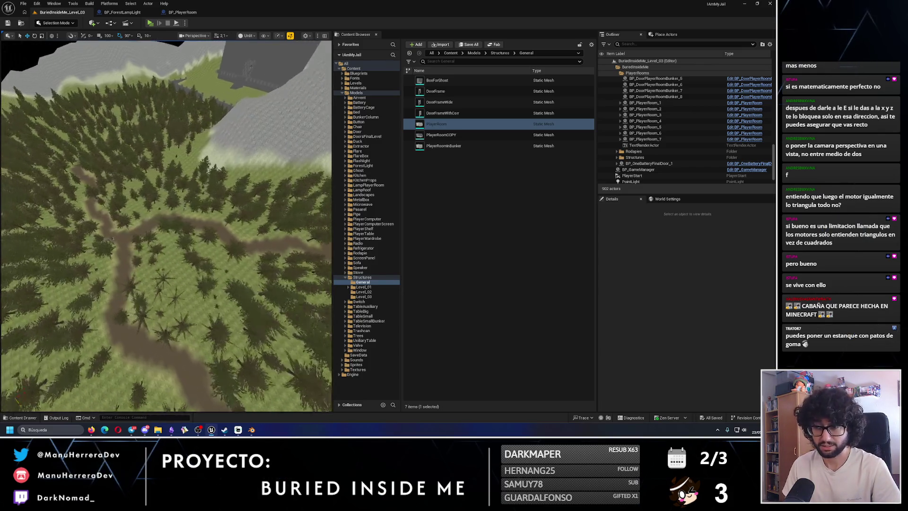
{"action": "key", "text": "1"}
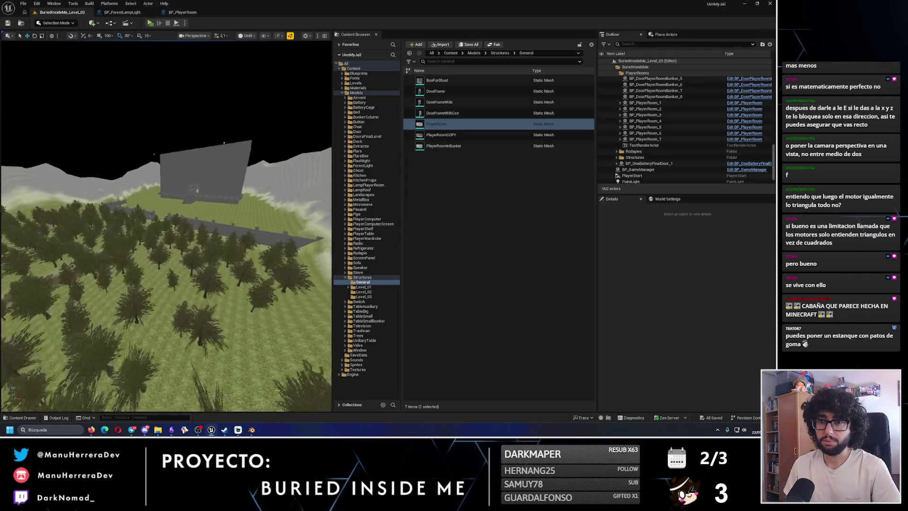
{"action": "key", "text": "2"}
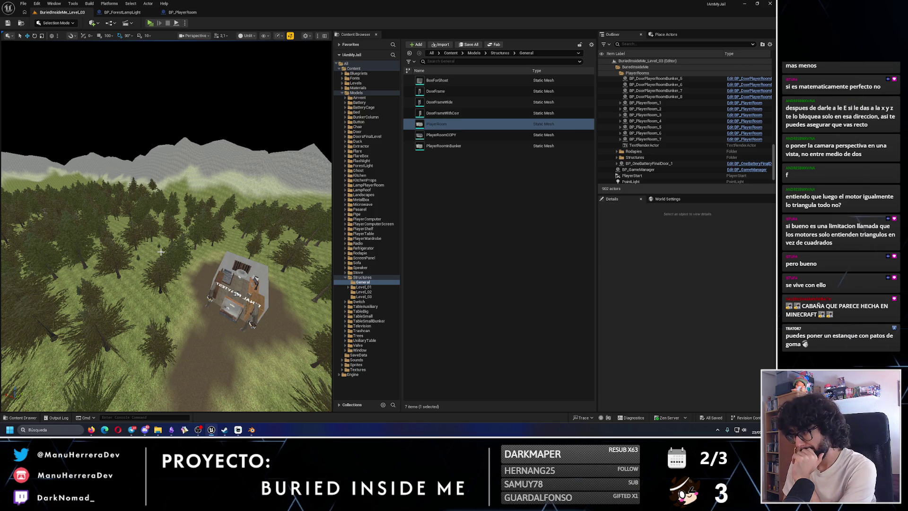
{"action": "scroll", "coordinate": [161, 252], "scroll_direction": "down", "scroll_amount": 10}
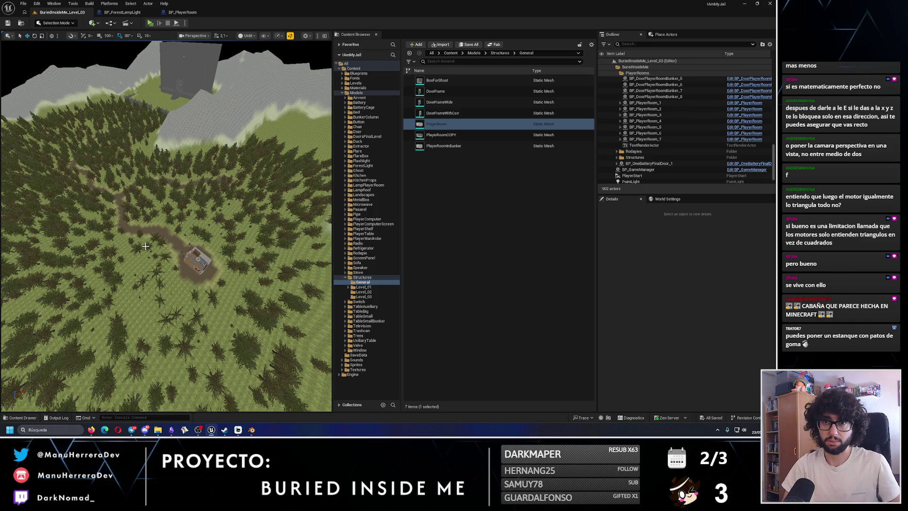
{"action": "scroll", "coordinate": [148, 234], "scroll_direction": "up", "scroll_amount": 5}
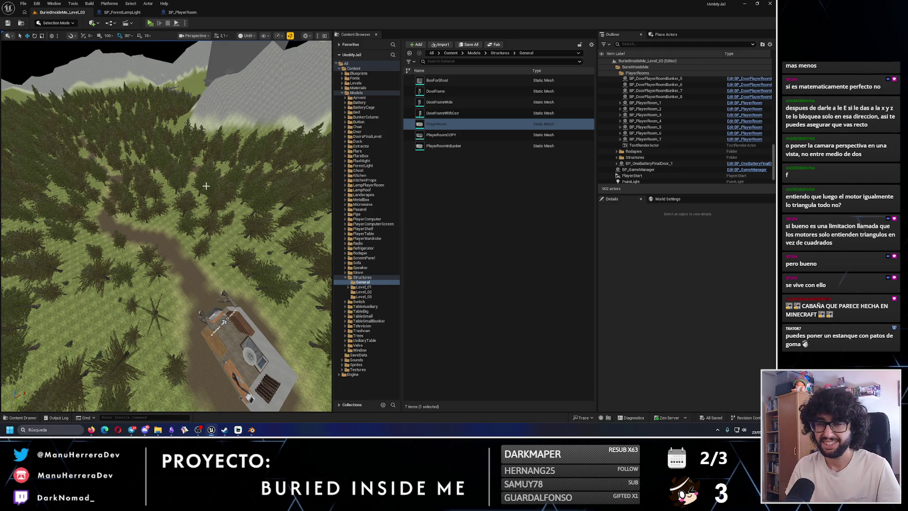
{"action": "scroll", "coordinate": [206, 186], "scroll_direction": "up", "scroll_amount": 10}
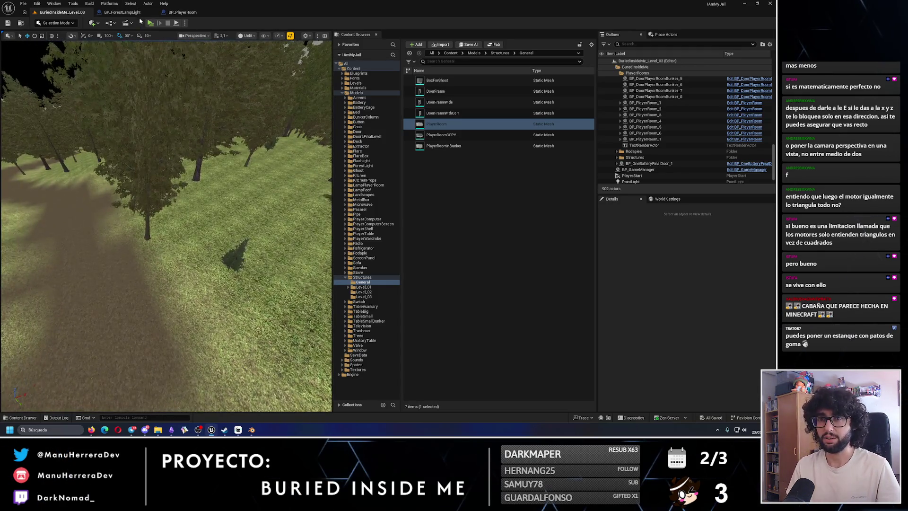
Step: Start Play In Editor and sprint out of the cabin into the dark forest toward the lamp posts
{"action": "left_click", "coordinate": [150, 22]}
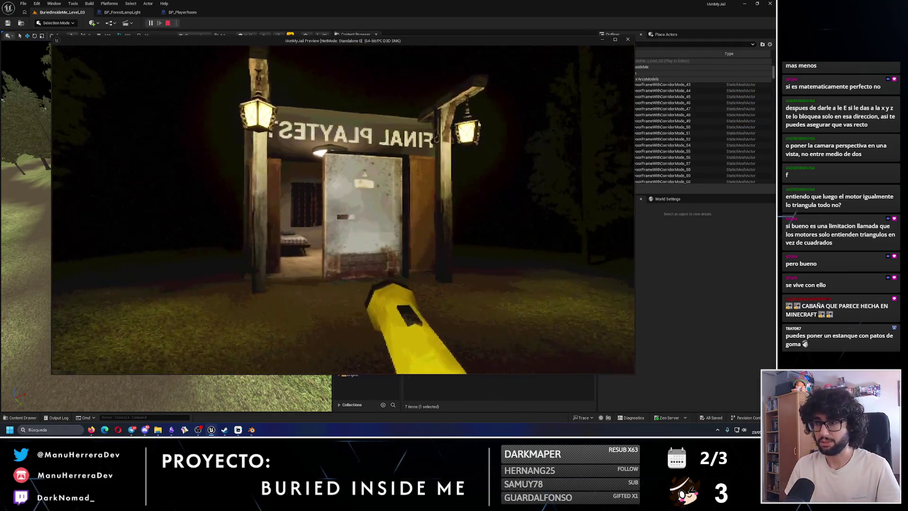
{"action": "key", "text": "shift+w"}
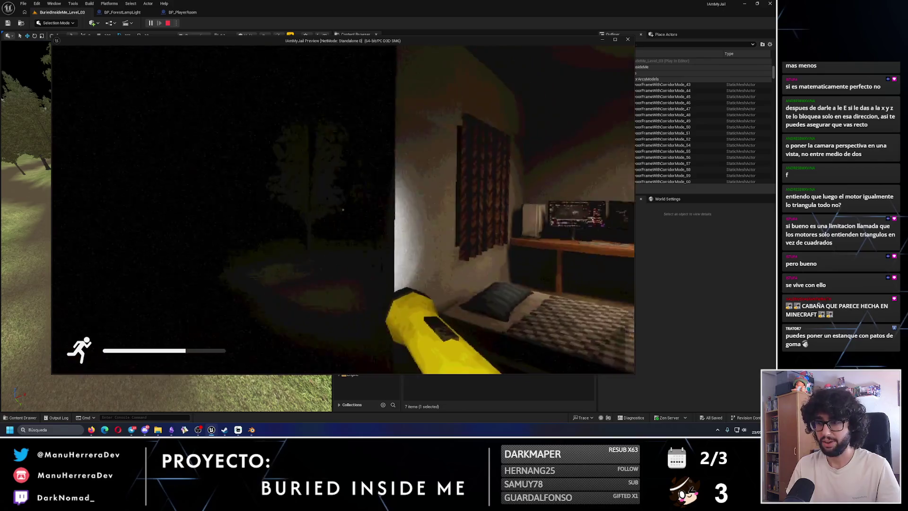
{"action": "mouse_move", "coordinate": [343, 210]}
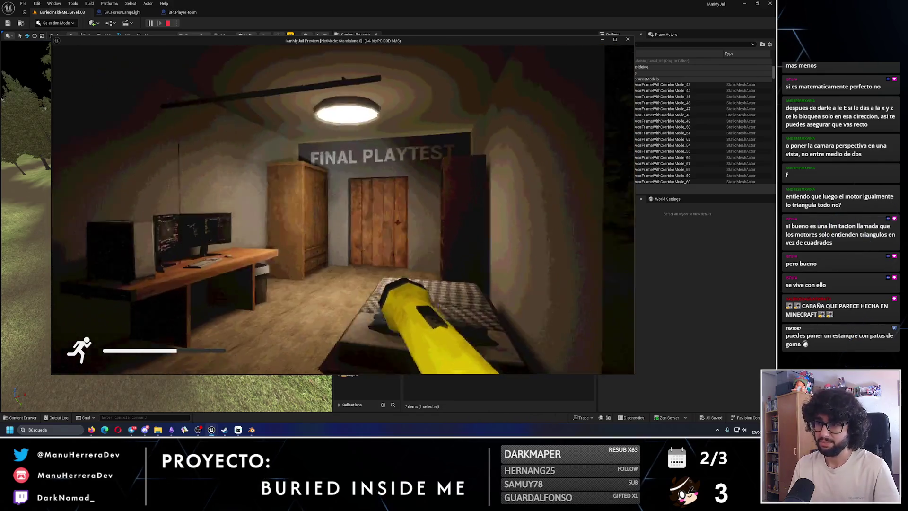
{"action": "key", "text": "shift+w"}
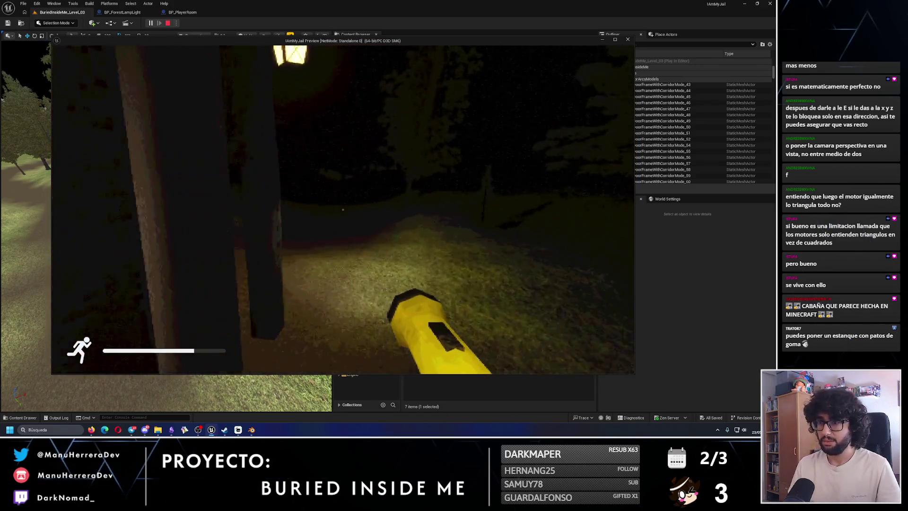
{"action": "key", "text": "shift+w"}
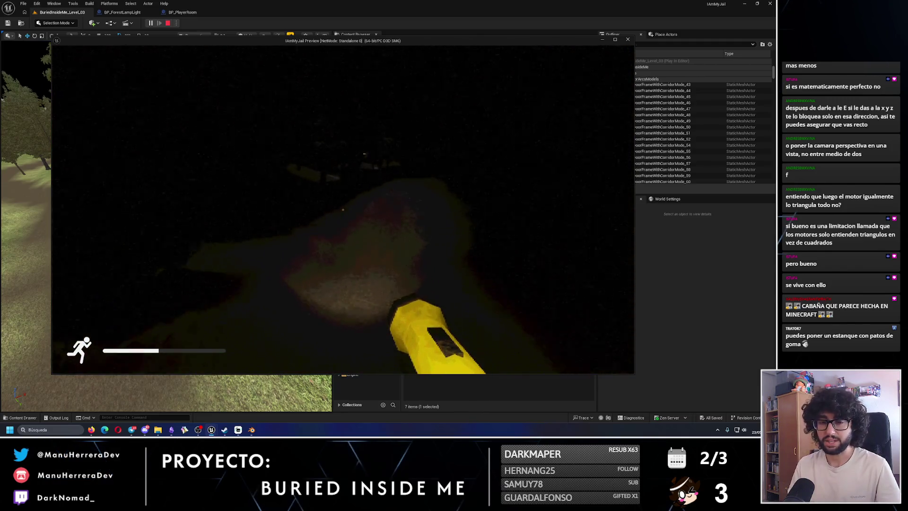
{"action": "key", "text": "w"}
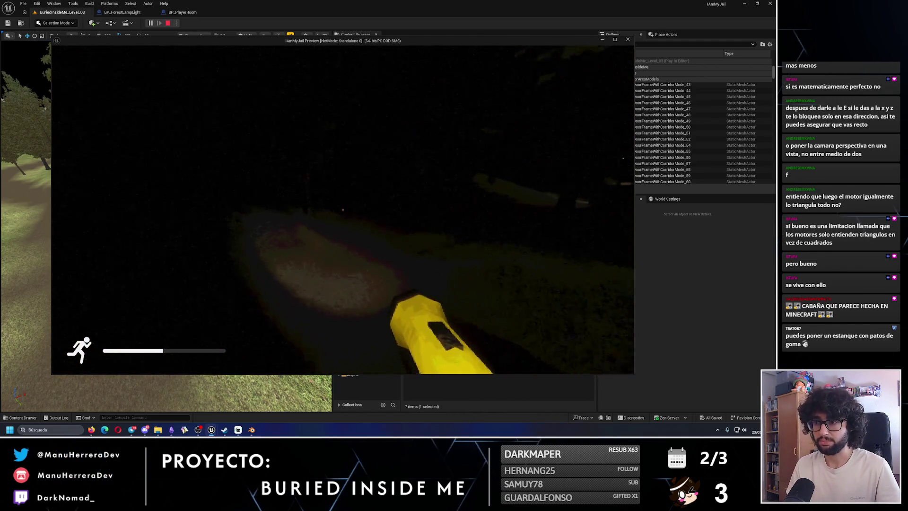
{"action": "key", "text": "shift+w"}
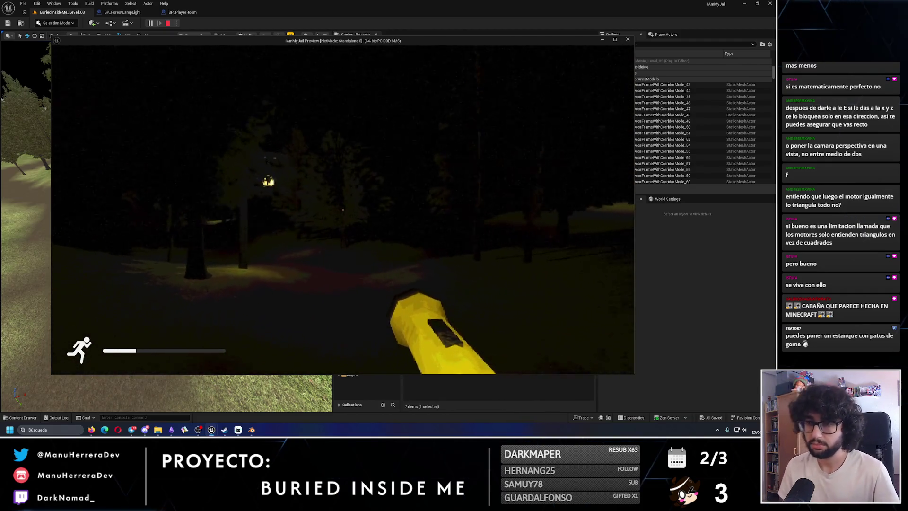
{"action": "key", "text": "w"}
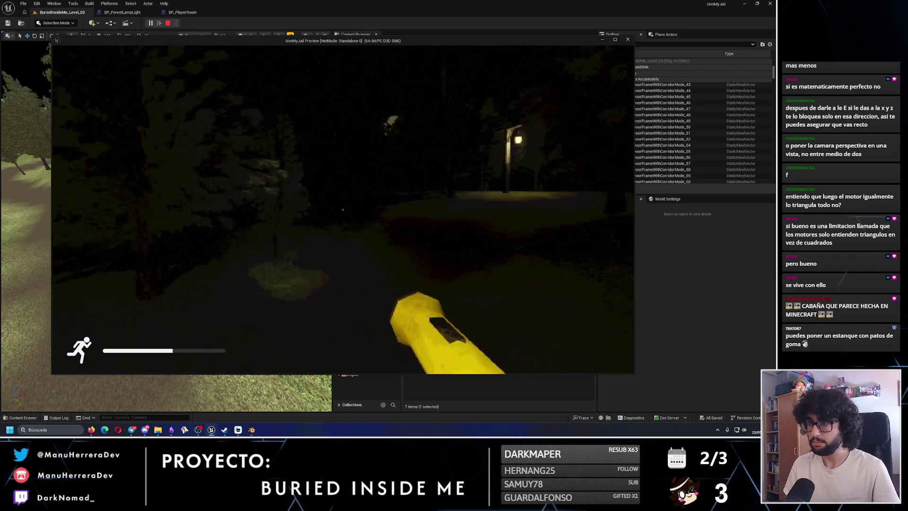
{"action": "key", "text": "w"}
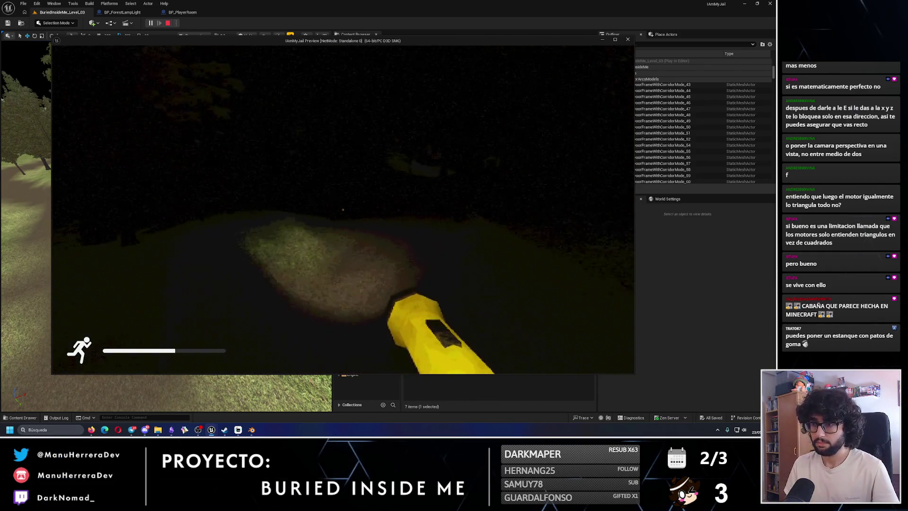
{"action": "key", "text": "shift+w"}
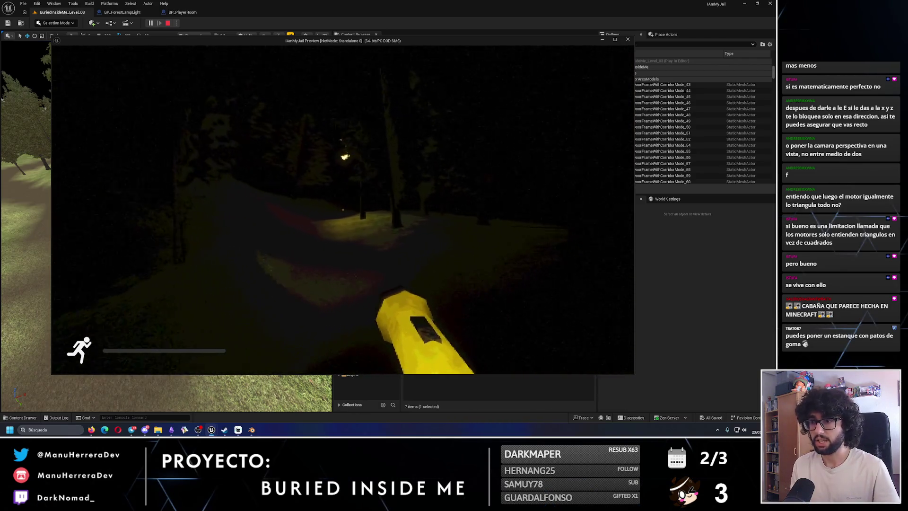
{"action": "key", "text": "w"}
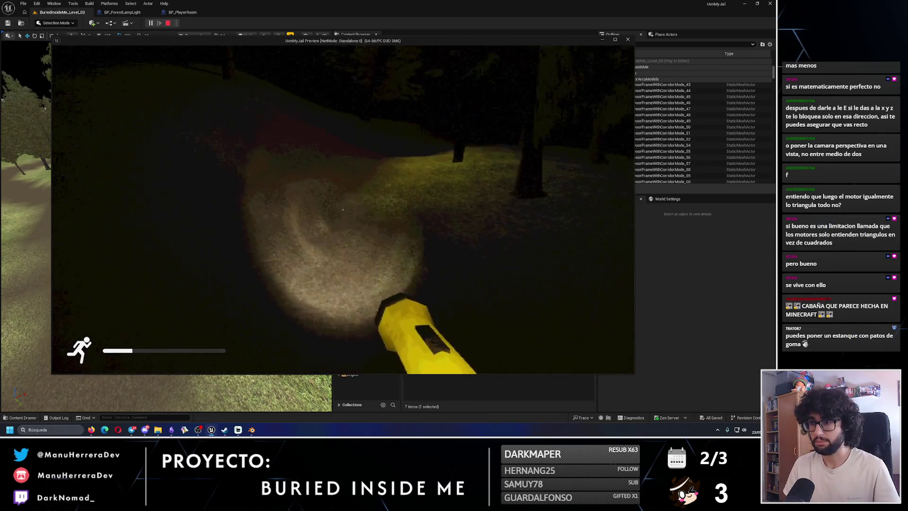
{"action": "key", "text": "w"}
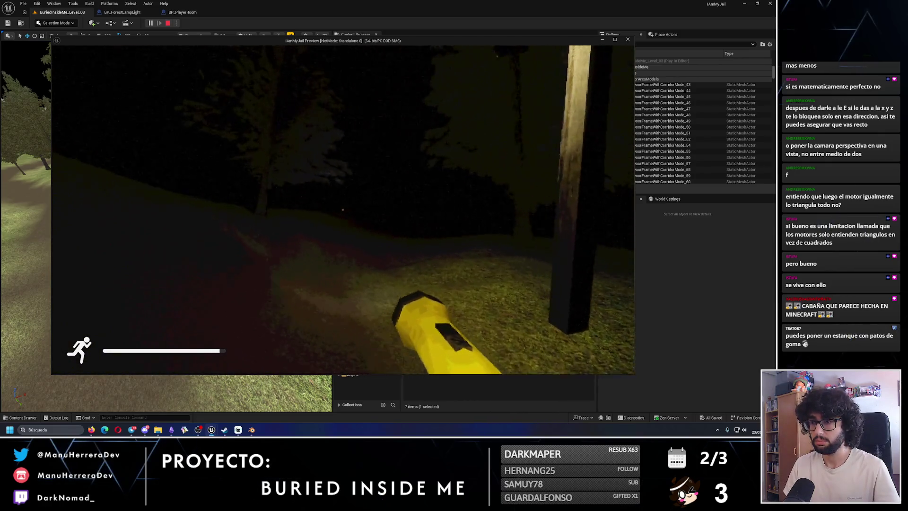
Step: Cross the dark clearing to the next lamp post, then walk the path toward the lit house
{"action": "key", "text": "shift+w"}
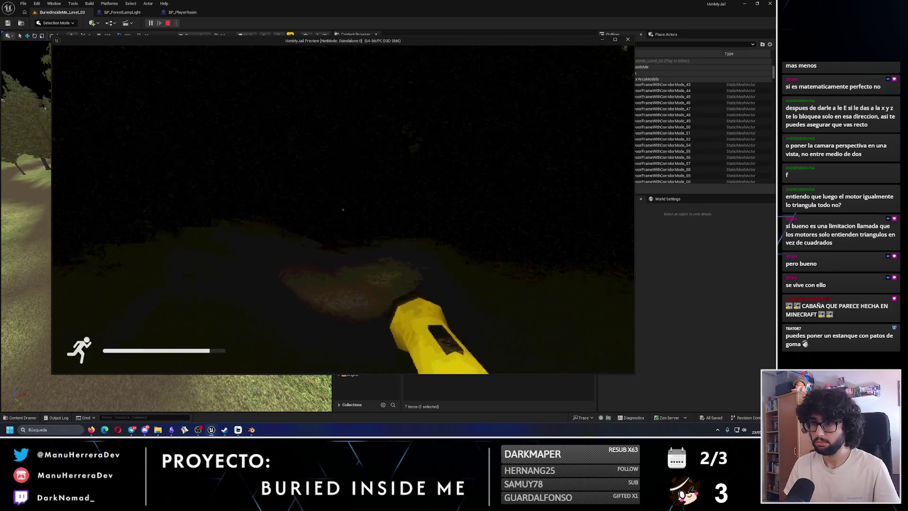
{"action": "key", "text": "w"}
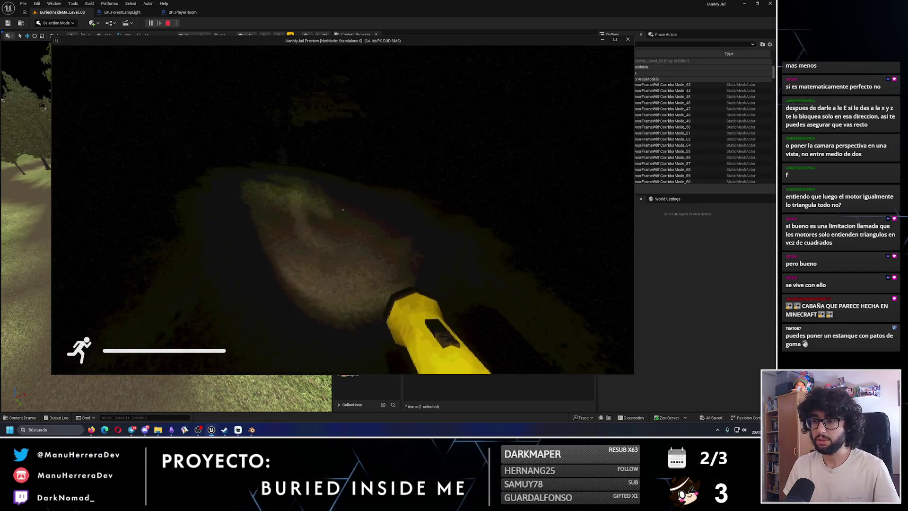
{"action": "key", "text": "w"}
{"action": "key", "text": "w"}
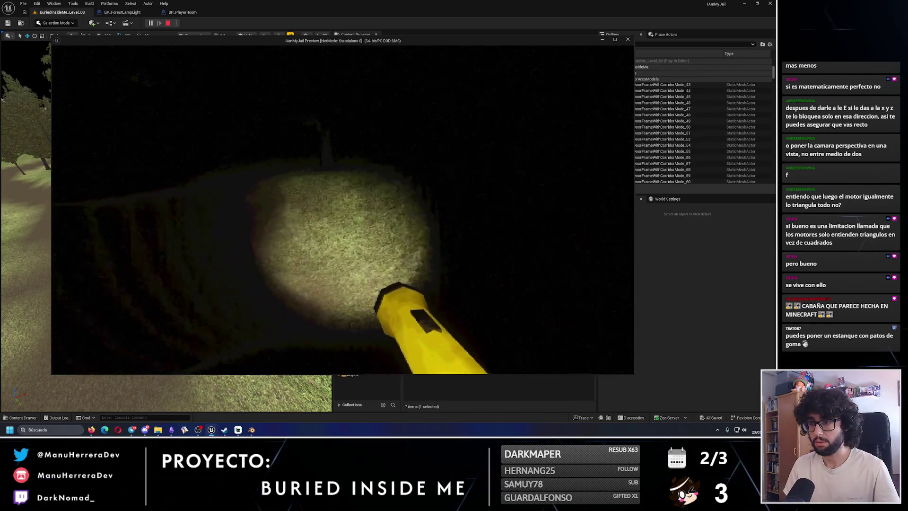
{"action": "key", "text": "w"}
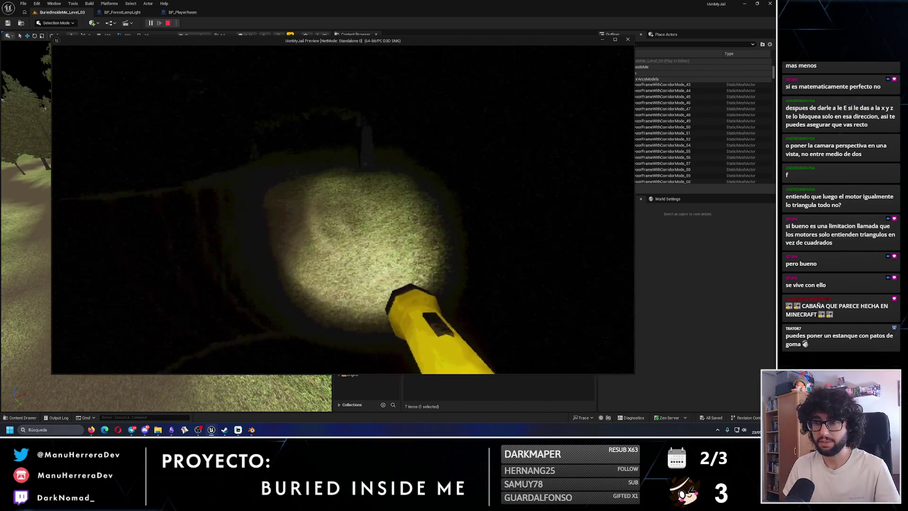
{"action": "key", "text": "w"}
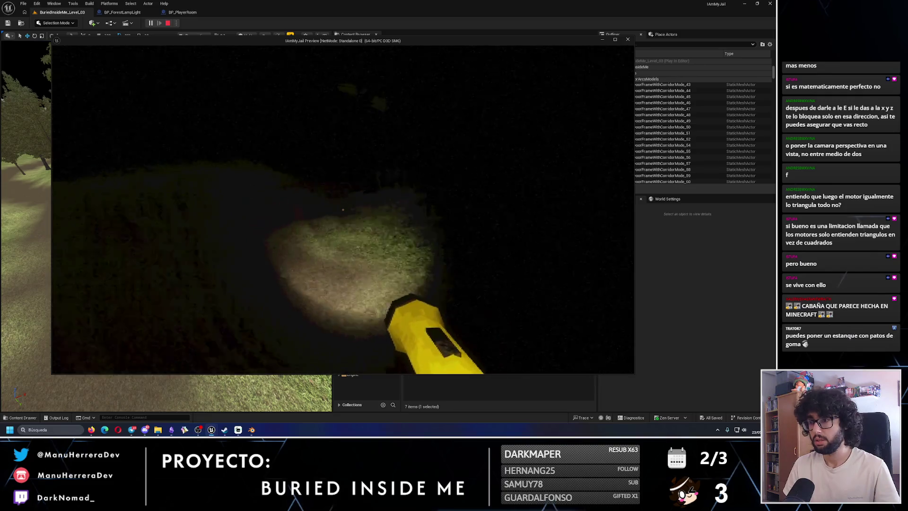
{"action": "key", "text": "shift"}
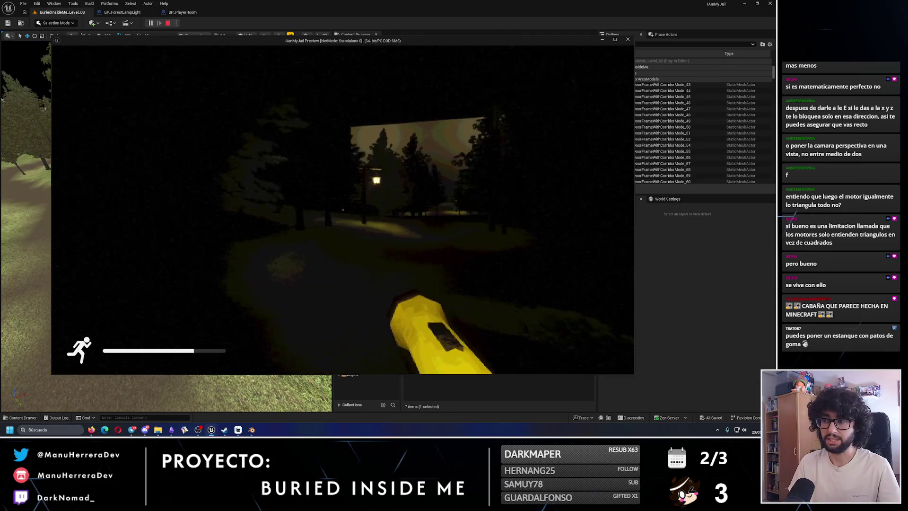
{"action": "key", "text": "w"}
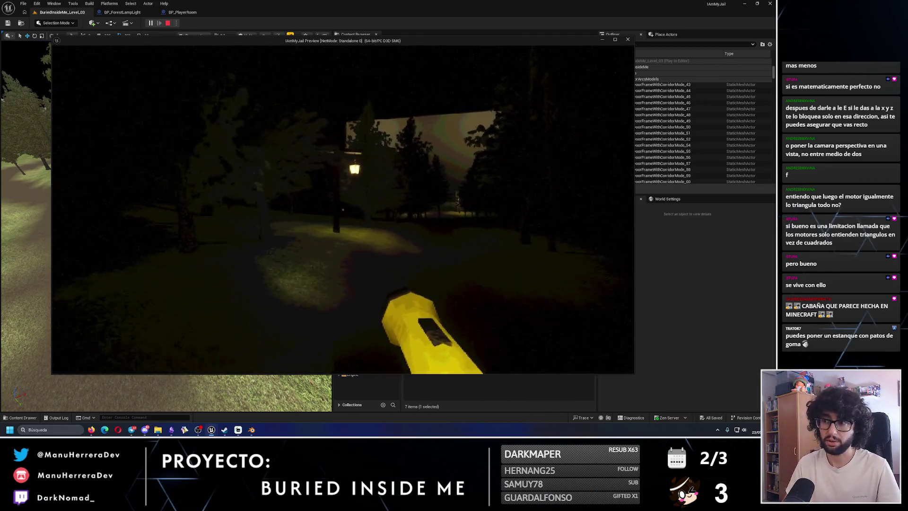
{"action": "key", "text": "shift"}
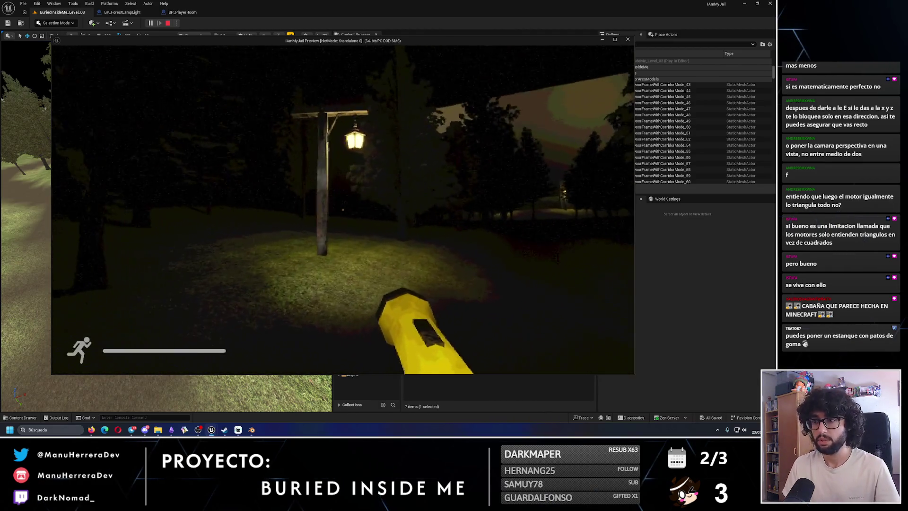
{"action": "key", "text": "w"}
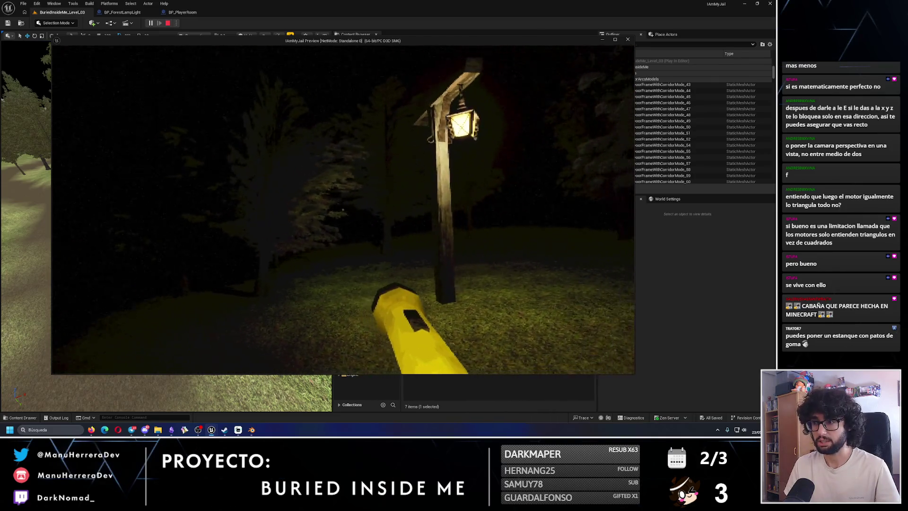
{"action": "key", "text": "s"}
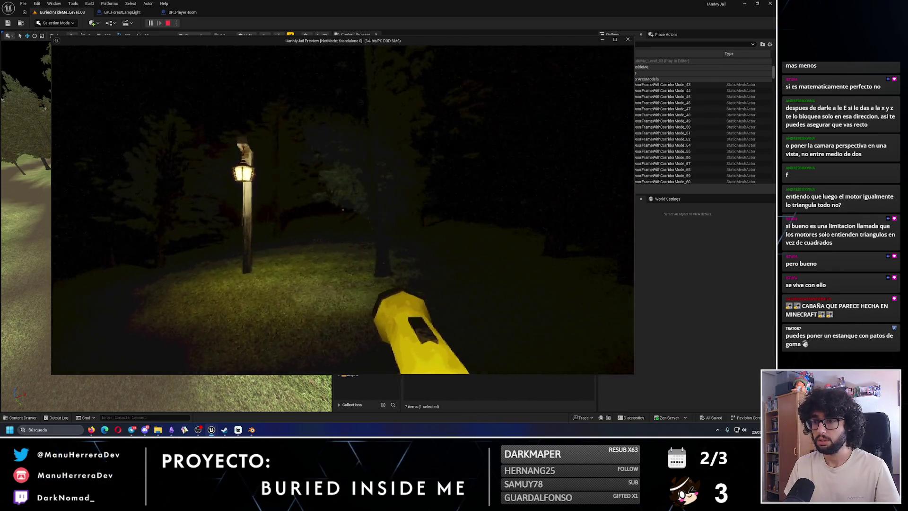
{"action": "key", "text": "shift"}
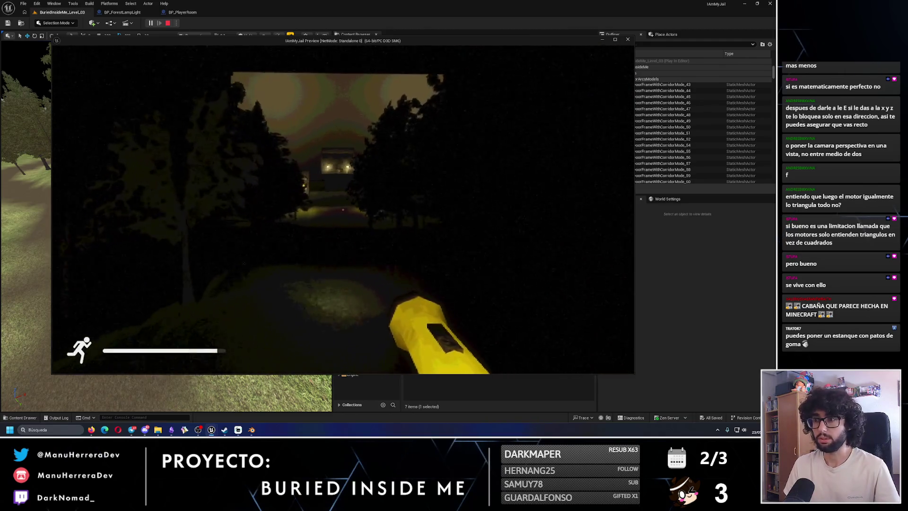
{"action": "key", "text": "w"}
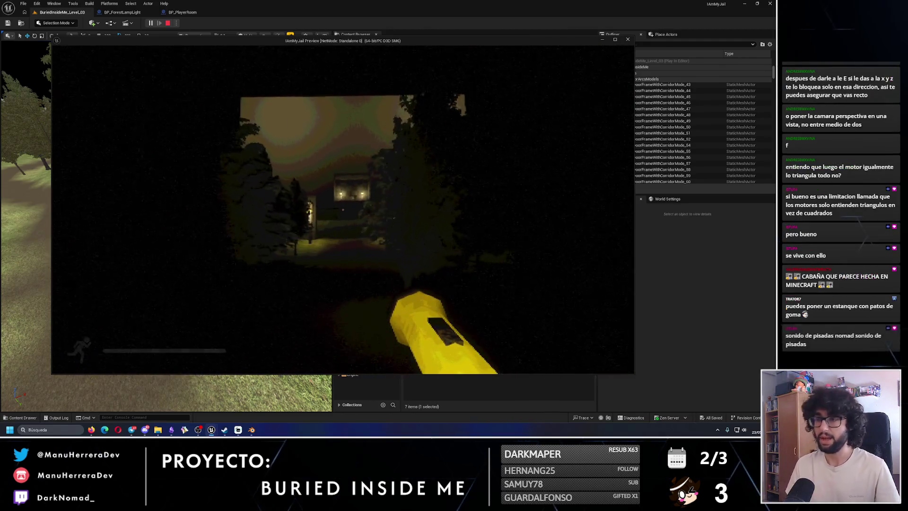
Step: Walk past the lamp posts through the compound gate toward the lit cabin
{"action": "key", "text": "w"}
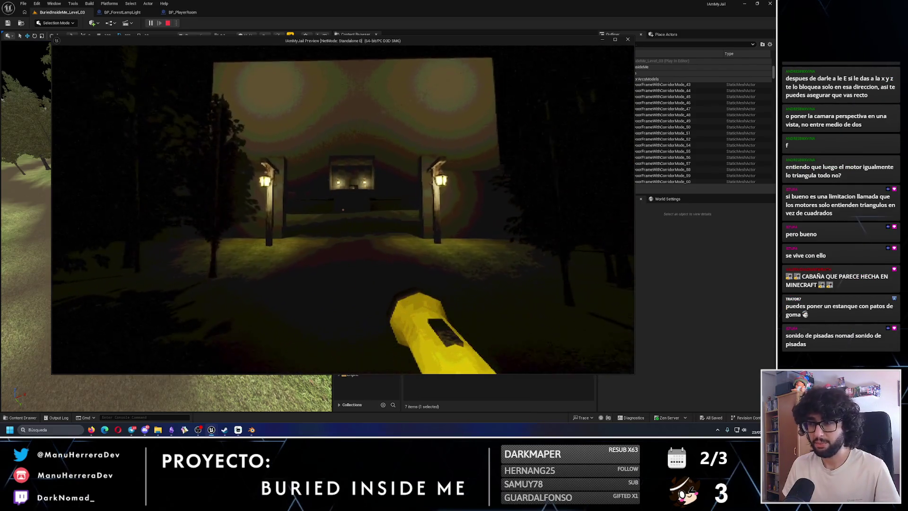
{"action": "key", "text": "w"}
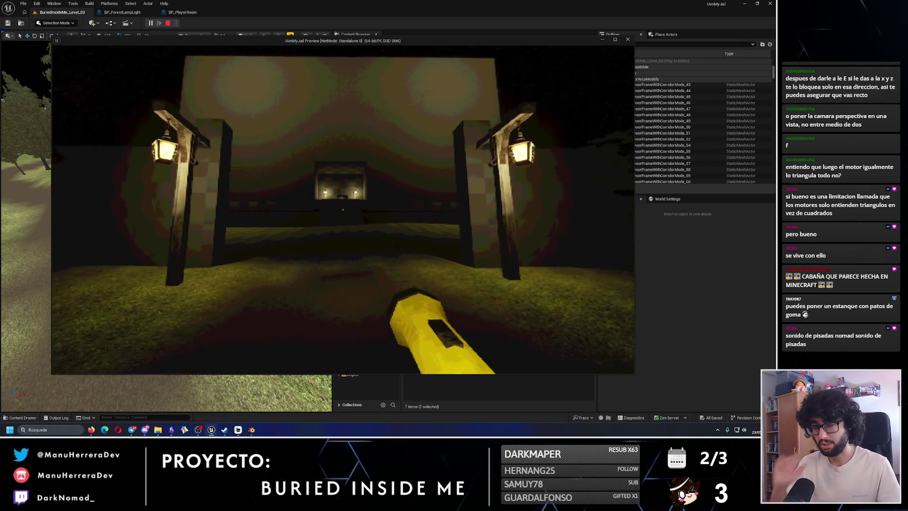
{"action": "key", "text": "w"}
{"action": "key", "text": "w"}
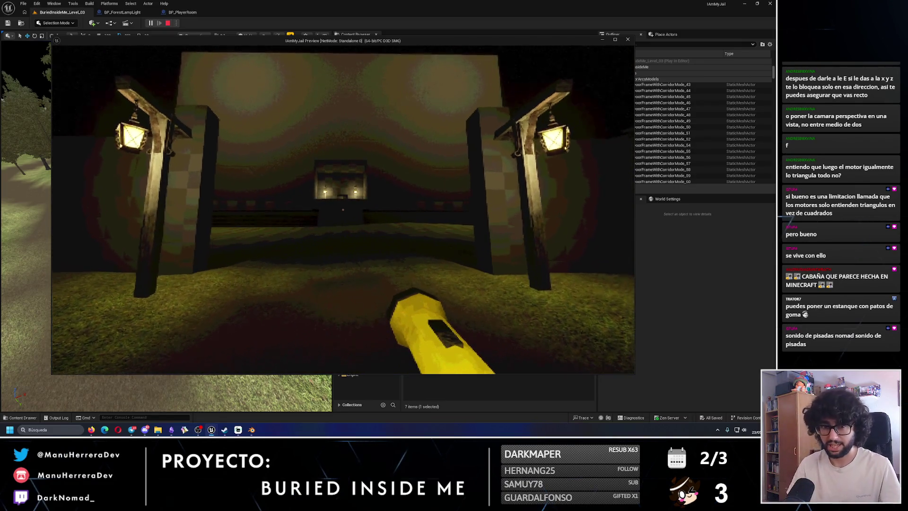
{"action": "key", "text": "s"}
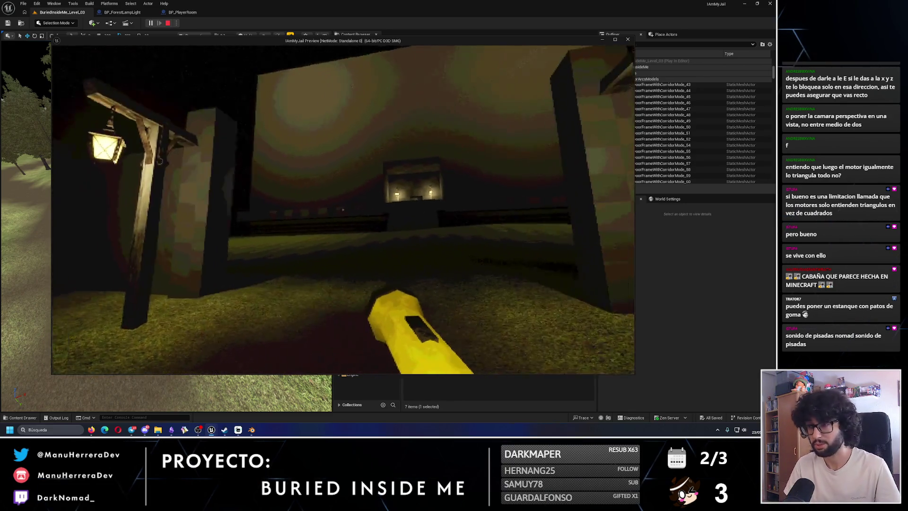
{"action": "key", "text": "shift+w"}
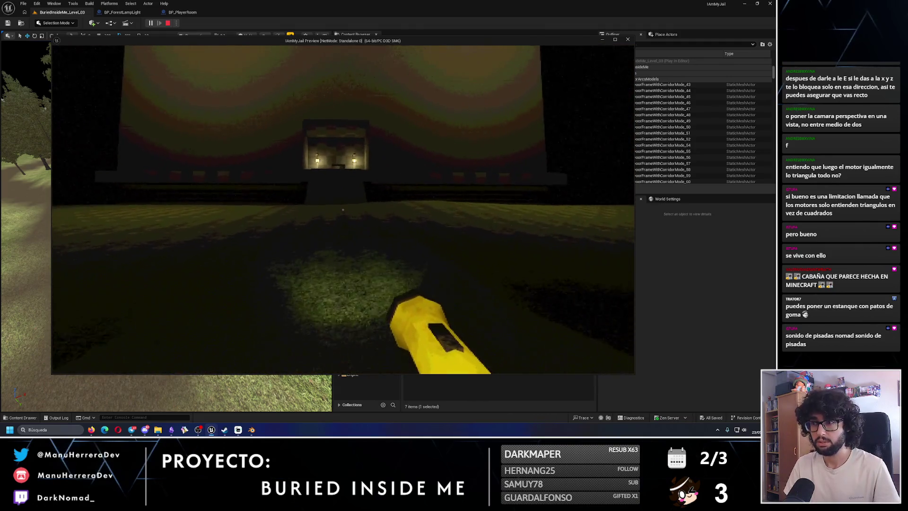
{"action": "key", "text": "w"}
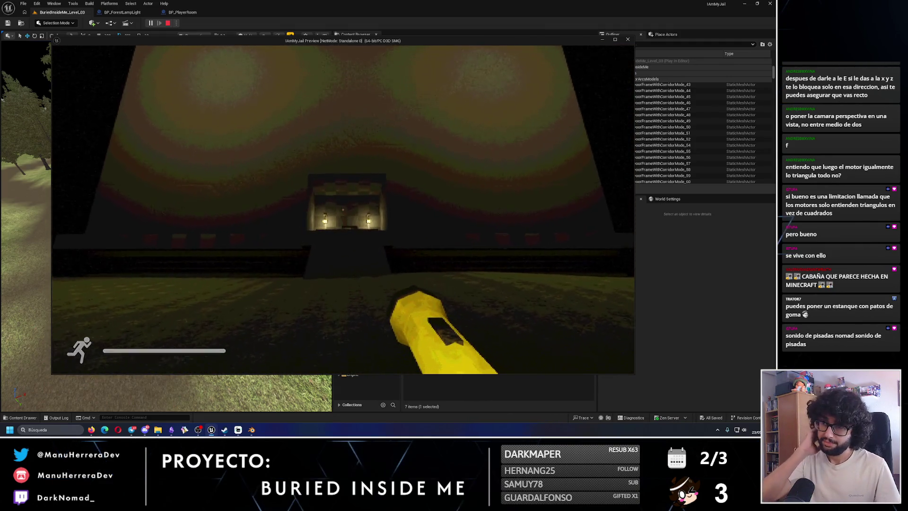
{"action": "key", "text": "w"}
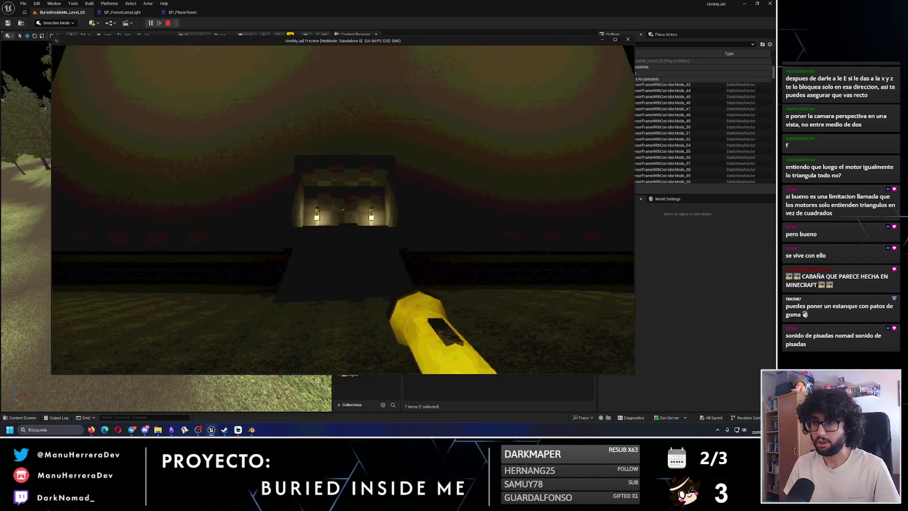
Step: Climb into the lit cabin room to its closed door, then back out toward the forest
{"action": "key", "text": "shift+w"}
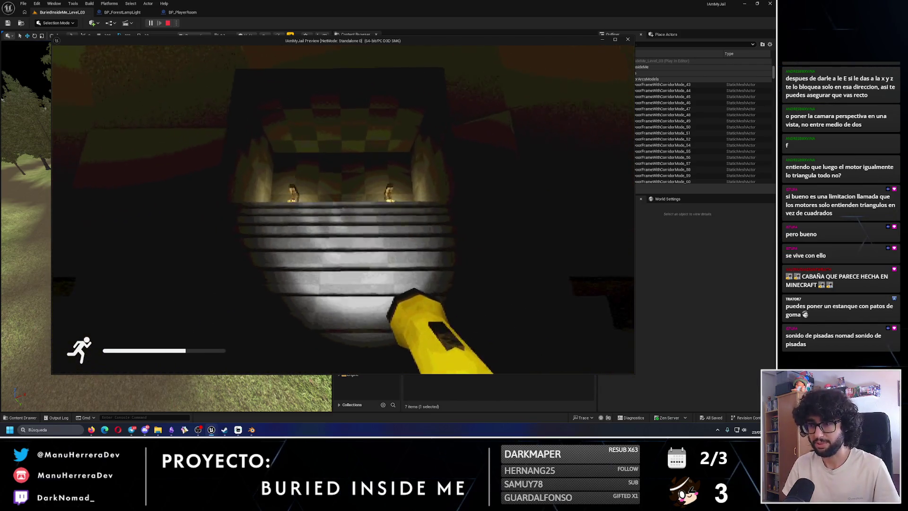
{"action": "key", "text": "shift+w"}
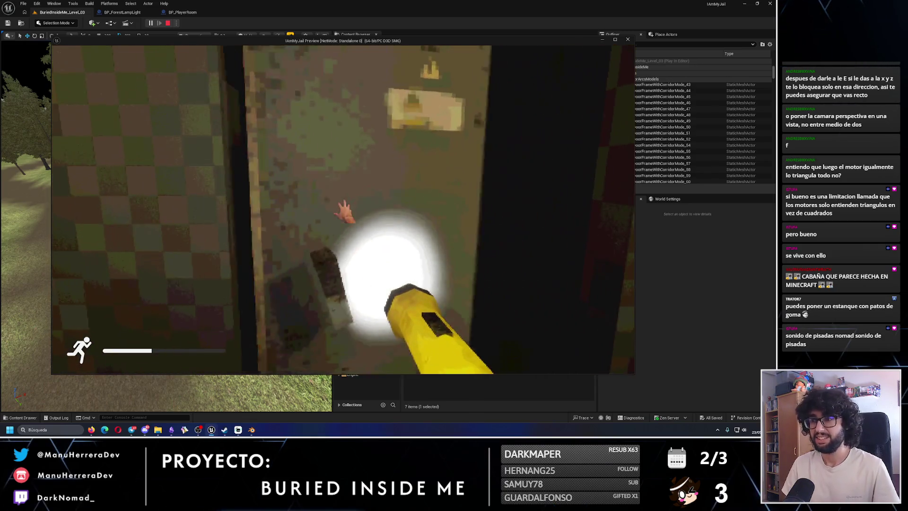
{"action": "mouse_move", "coordinate": [343, 210]}
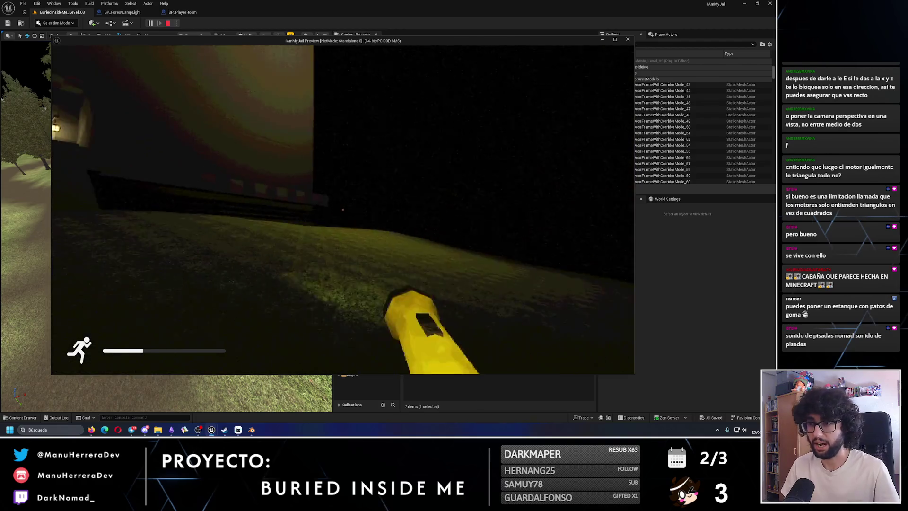
{"action": "key", "text": "s"}
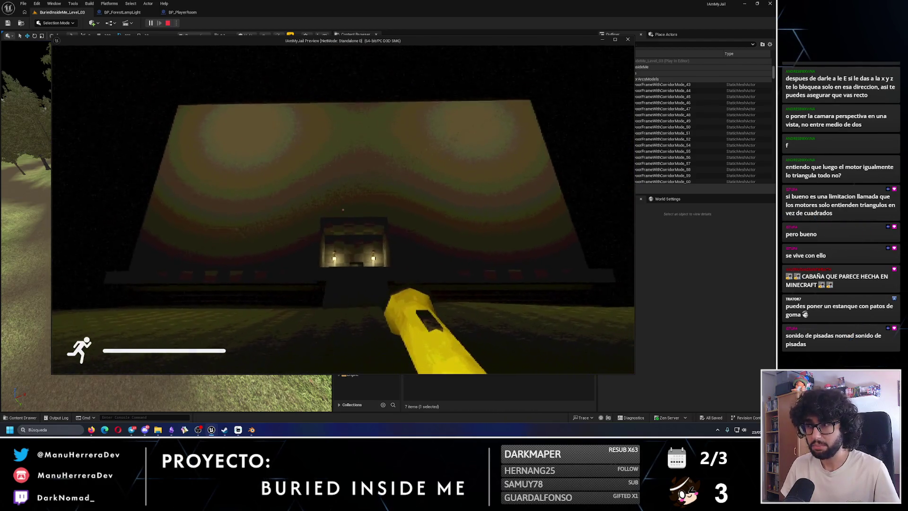
{"action": "key", "text": "s"}
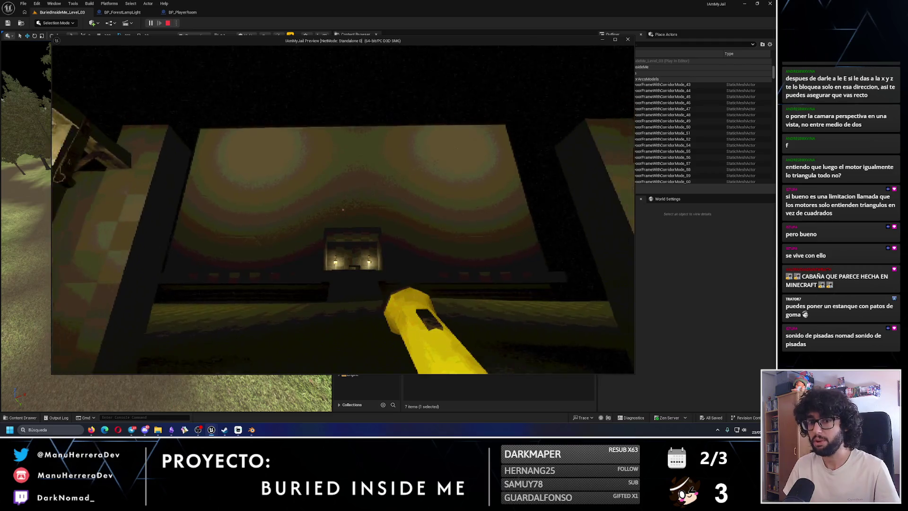
{"action": "key", "text": "shift"}
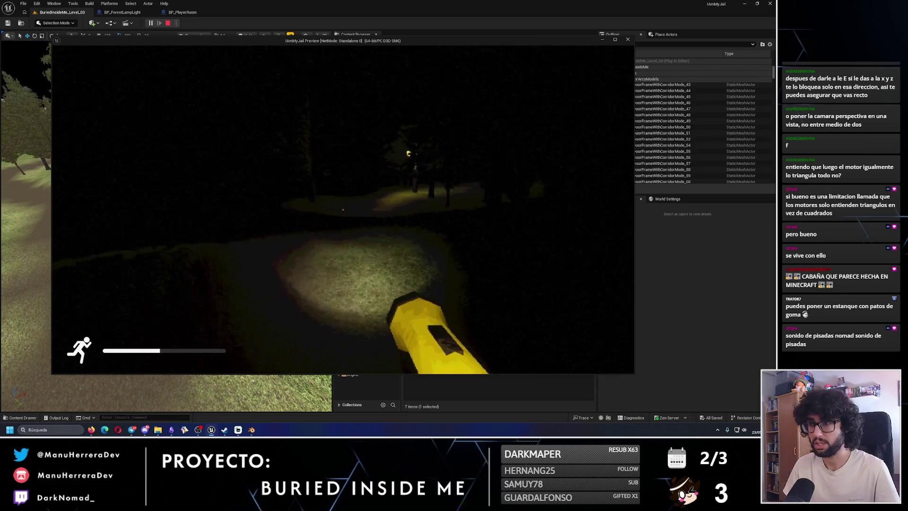
Step: Sprint along the lit path past the lamp post into the forest trees
{"action": "key", "text": "w"}
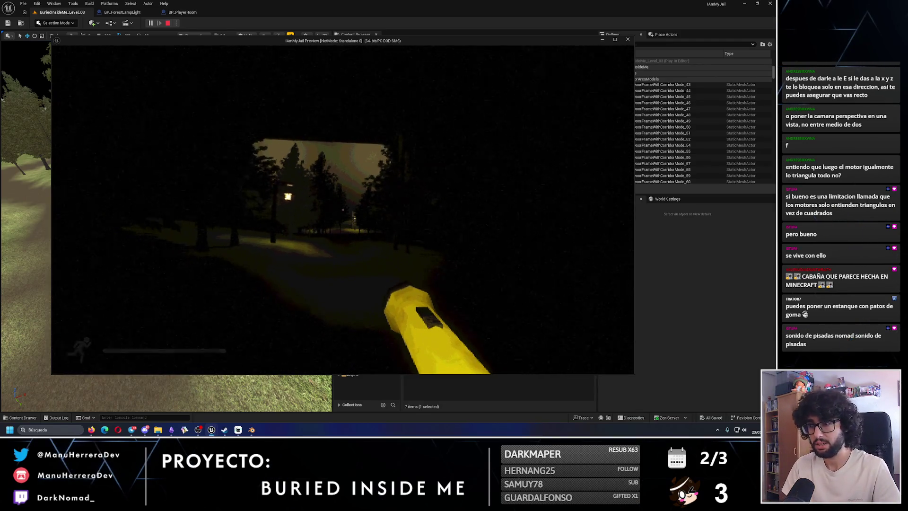
{"action": "key", "text": "shift+w"}
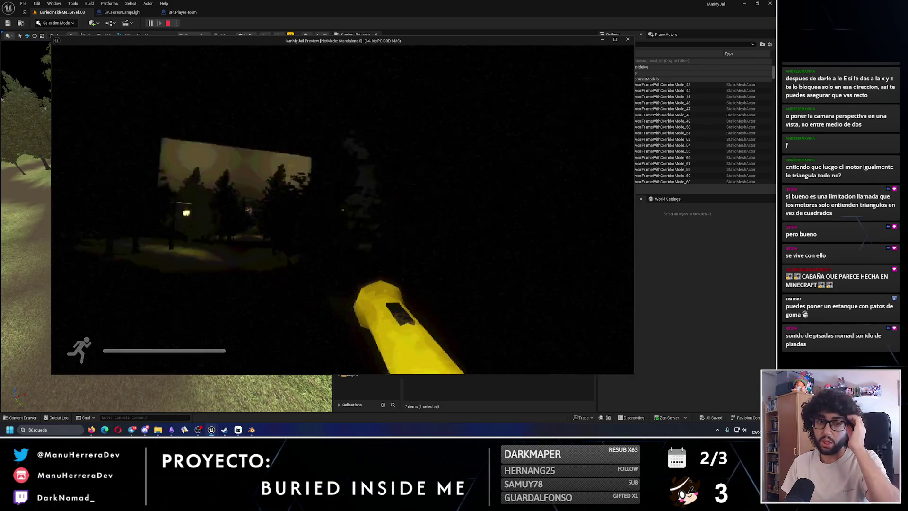
{"action": "key", "text": "shift+w"}
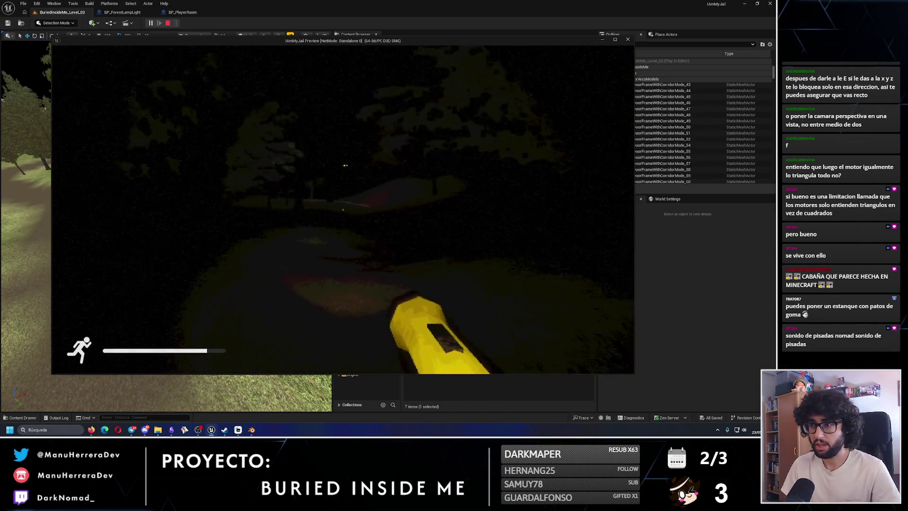
{"action": "key", "text": "shift+w"}
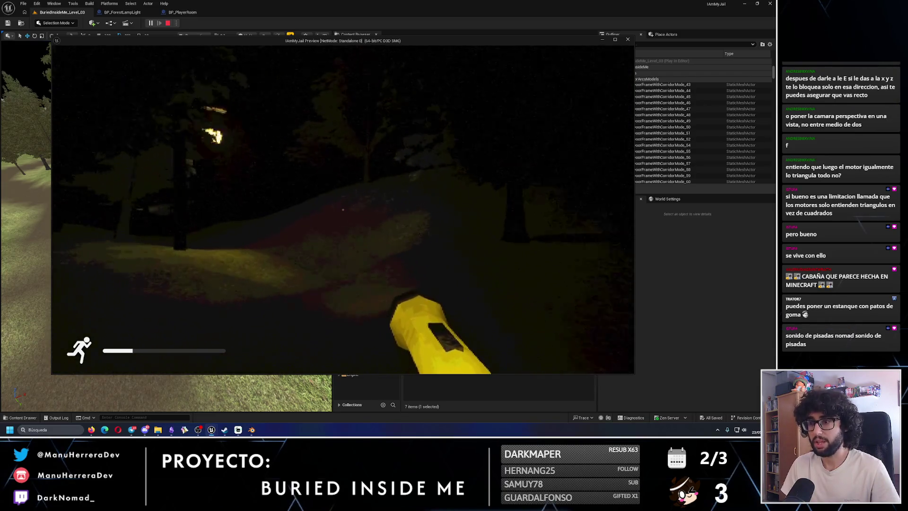
{"action": "key", "text": "shift+w"}
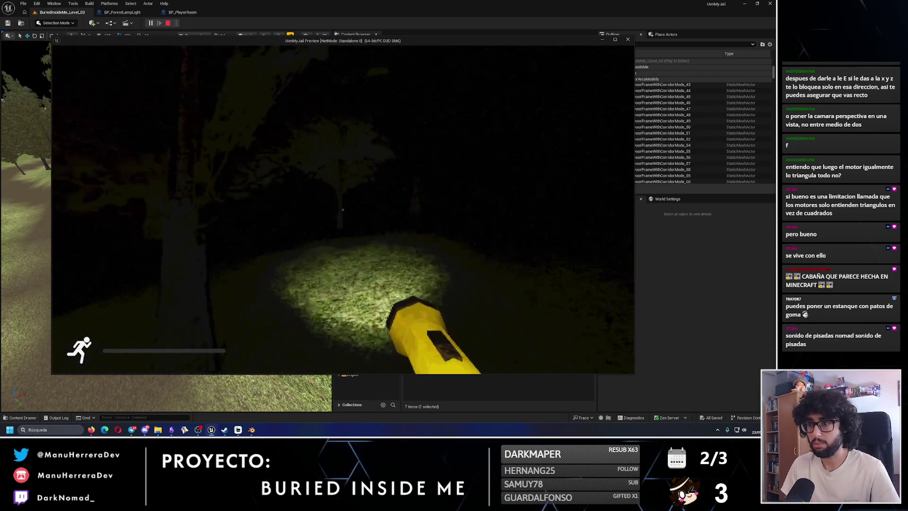
{"action": "key", "text": "w"}
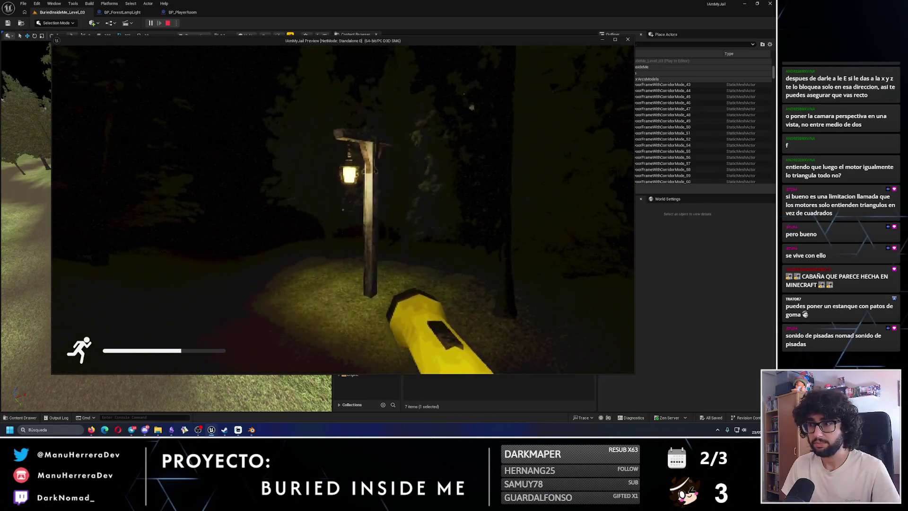
{"action": "key", "text": "shift+w"}
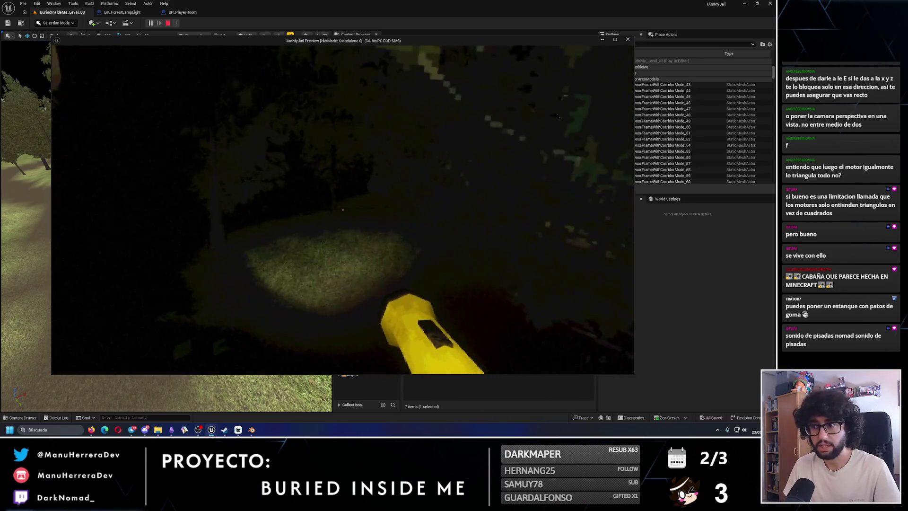
Step: Sprint back through the trees past the lamp post to the lit compound gate
{"action": "key", "text": "shift"}
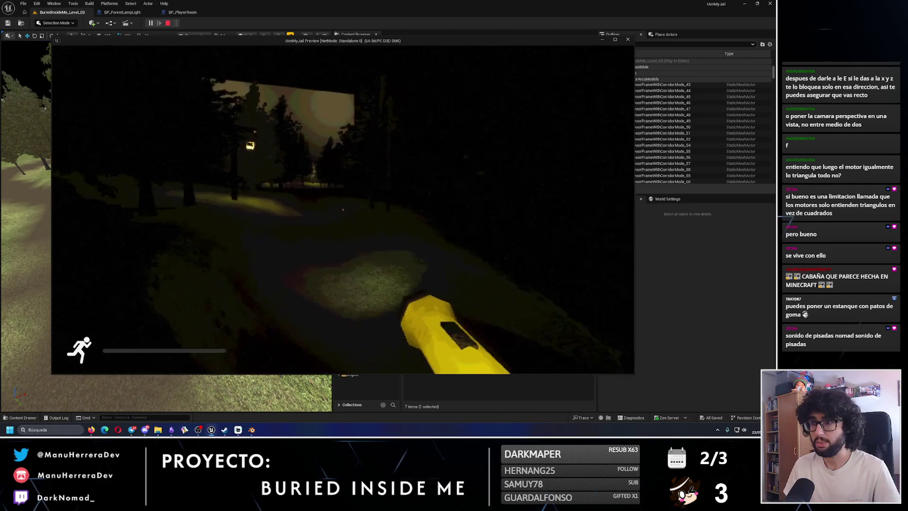
{"action": "key", "text": "w"}
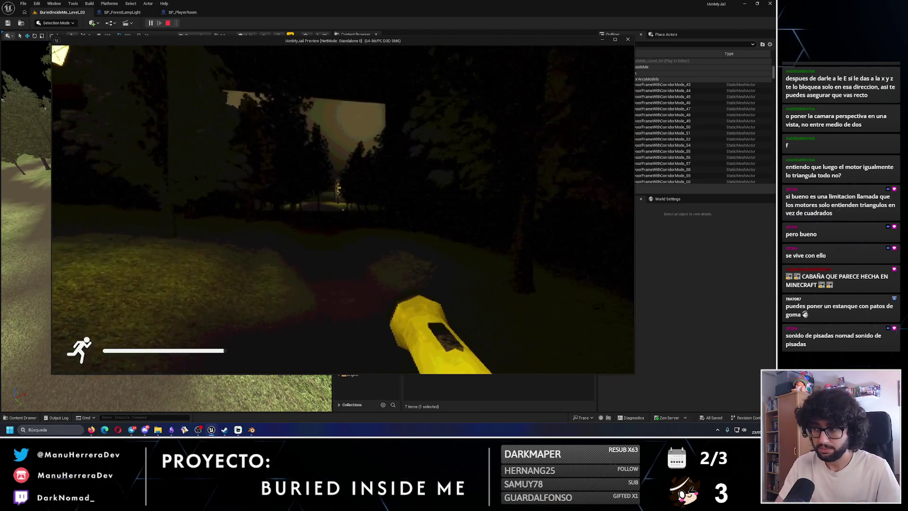
{"action": "key", "text": "shift+w"}
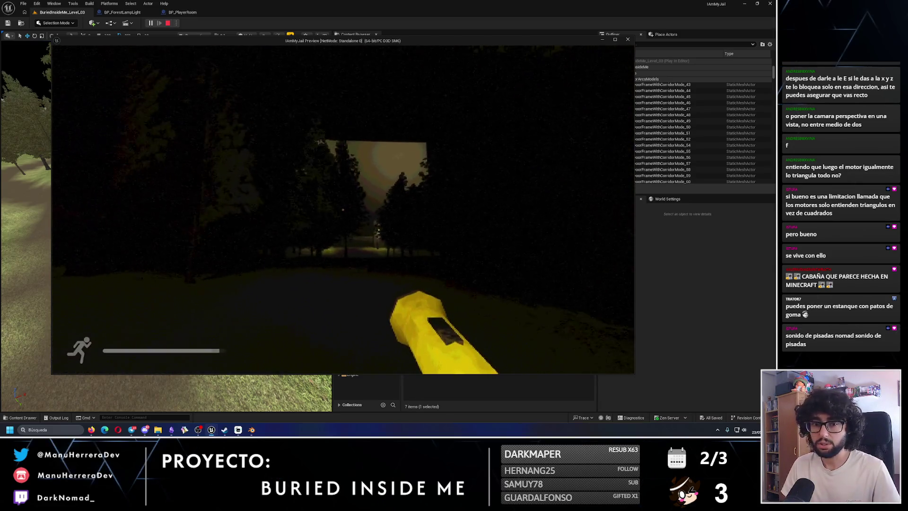
{"action": "key", "text": "shift+w"}
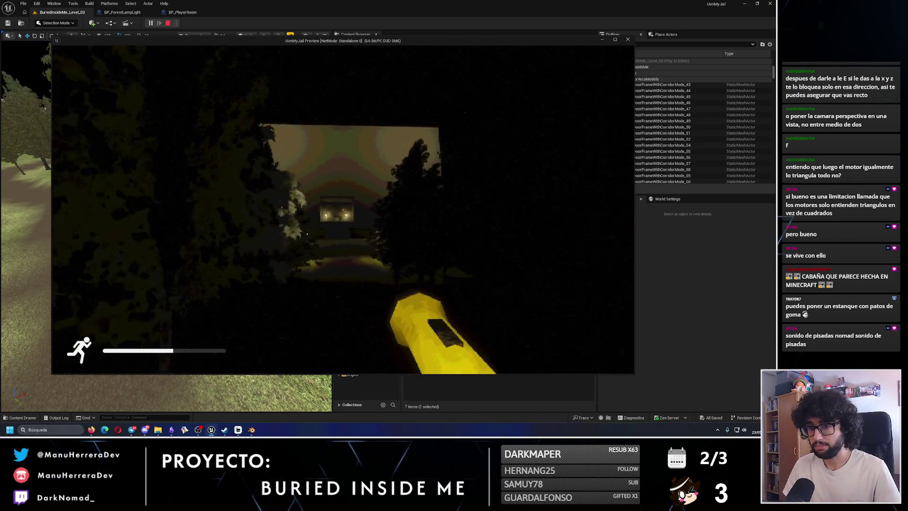
{"action": "key", "text": "shift+w"}
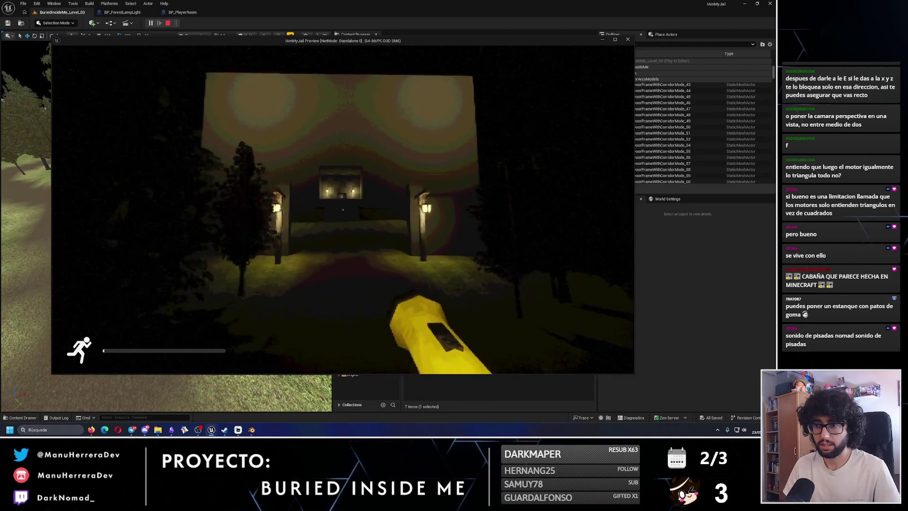
Step: Walk between the gate lamp posts and climb the stairs into the lit cabin room
{"action": "key", "text": "w"}
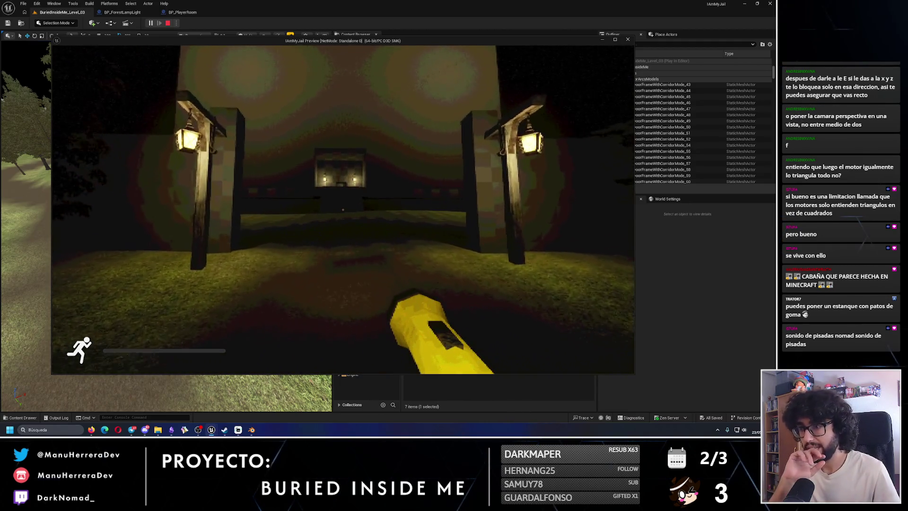
{"action": "key", "text": "w"}
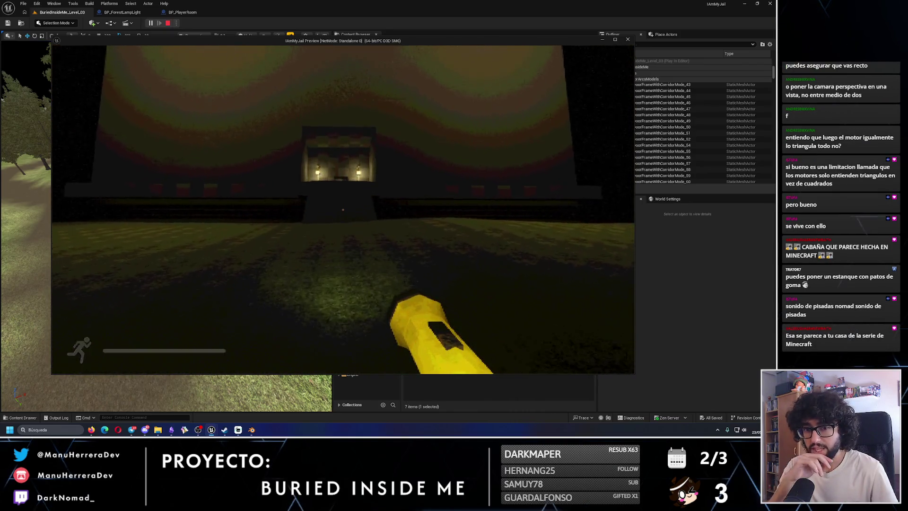
{"action": "key", "text": "shift+w"}
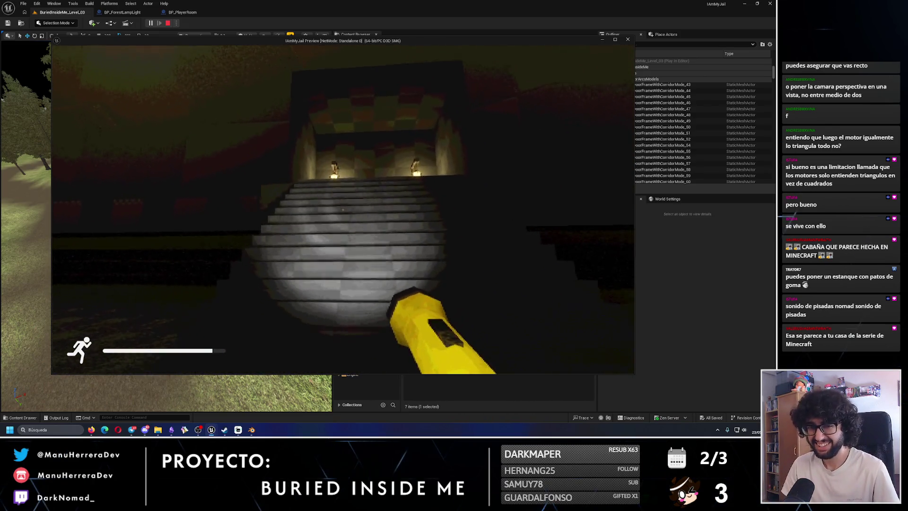
{"action": "key", "text": "w"}
{"action": "key", "text": "shift+w"}
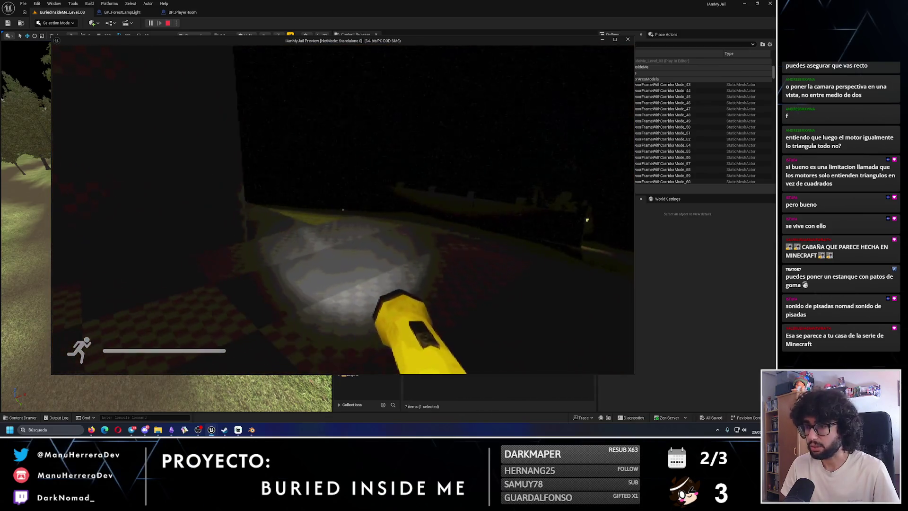
Step: Sprint around the compound wall toward the stairway entrance, then stop the playtest with Esc
{"action": "key", "text": "shift+w"}
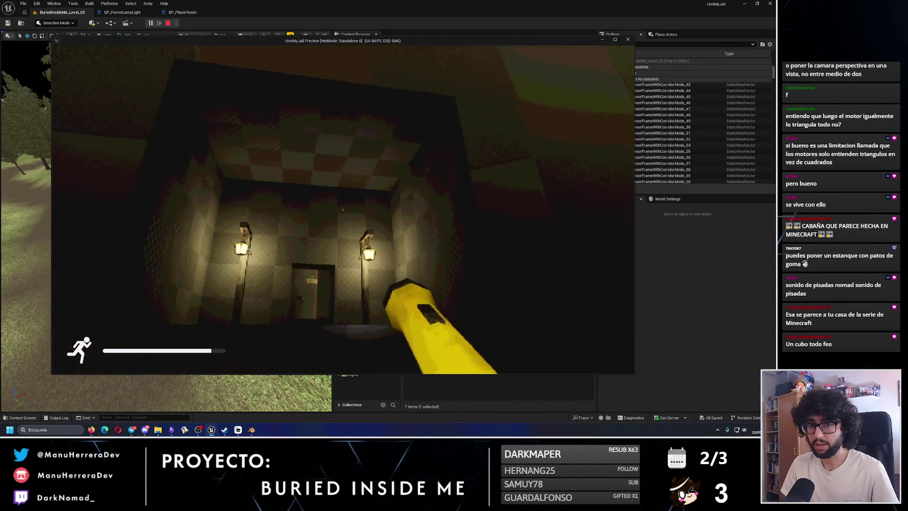
{"action": "key", "text": "w"}
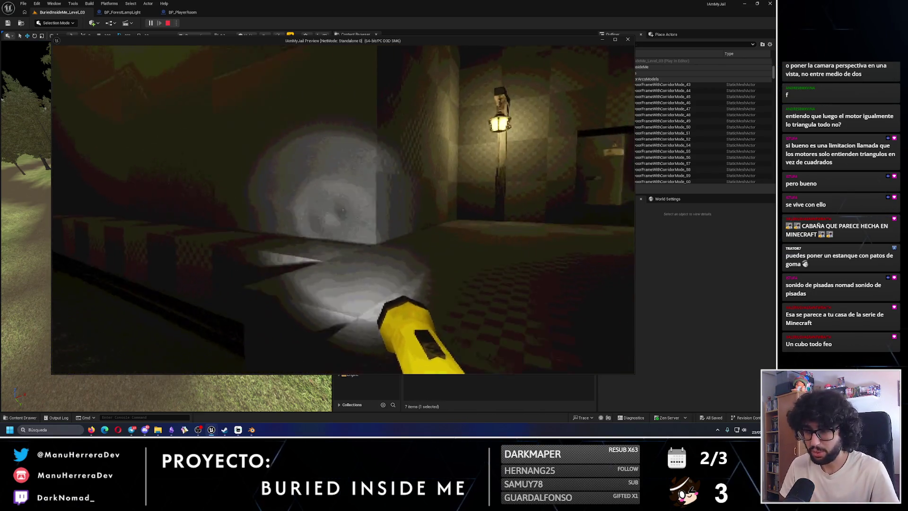
{"action": "key", "text": "shift+w"}
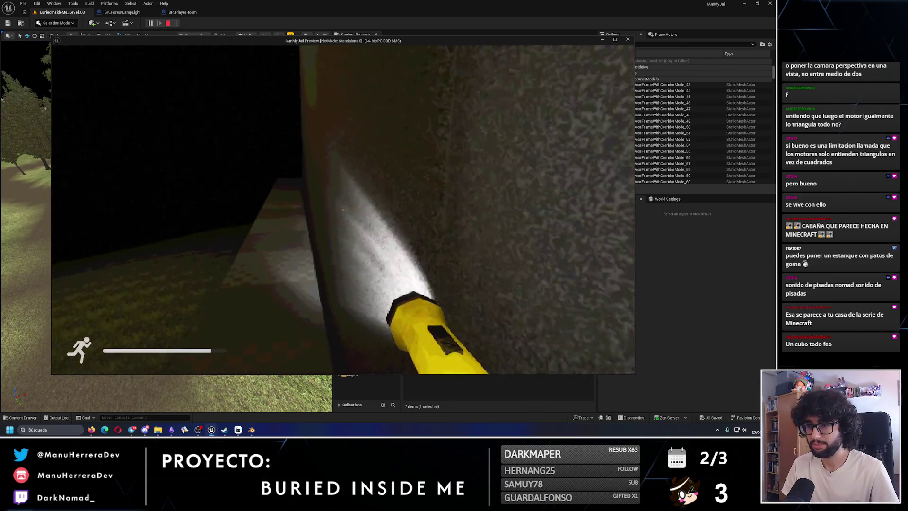
{"action": "key", "text": "shift+w"}
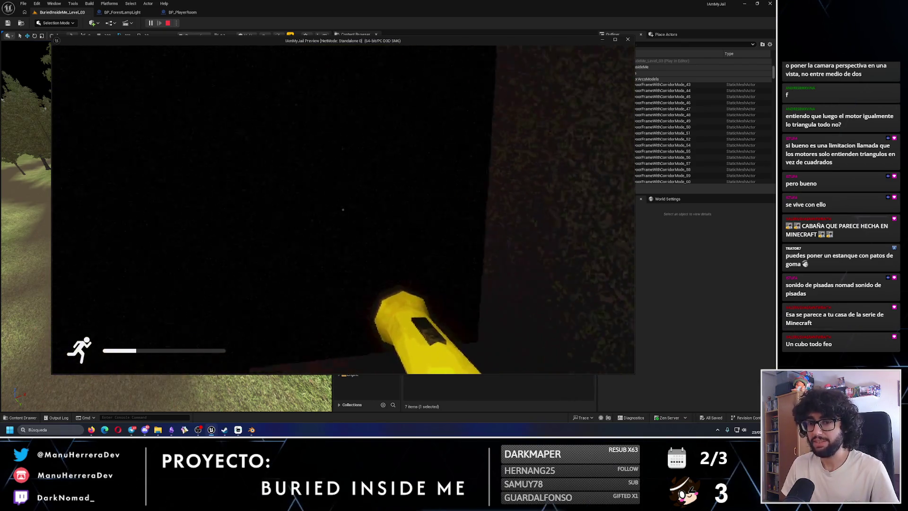
{"action": "key", "text": "shift+w"}
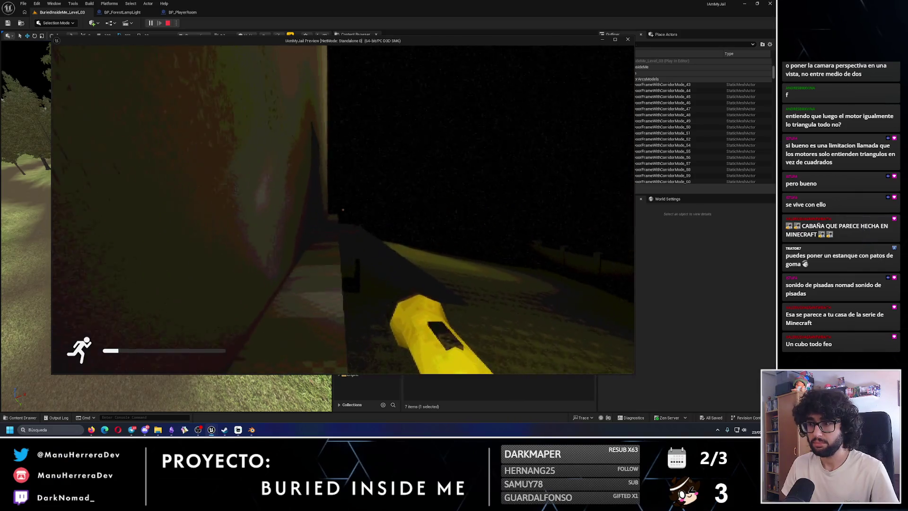
{"action": "key", "text": "w"}
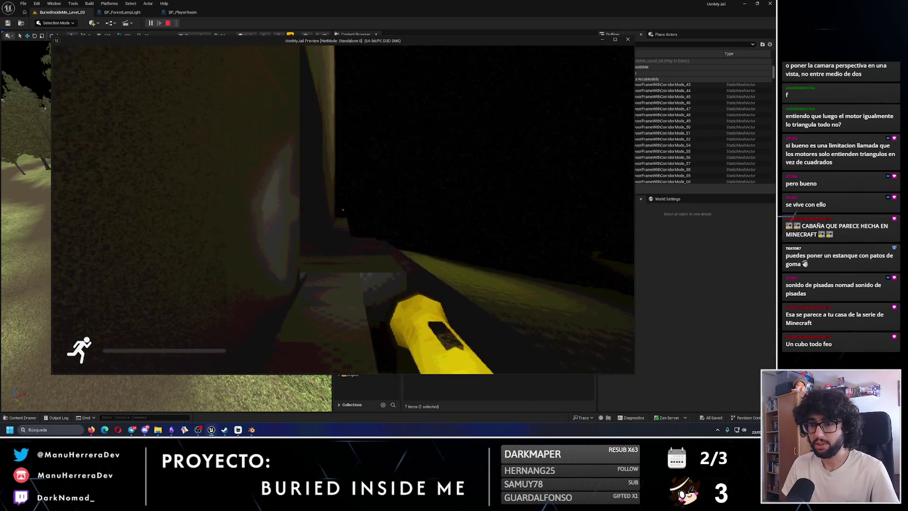
{"action": "key", "text": "w"}
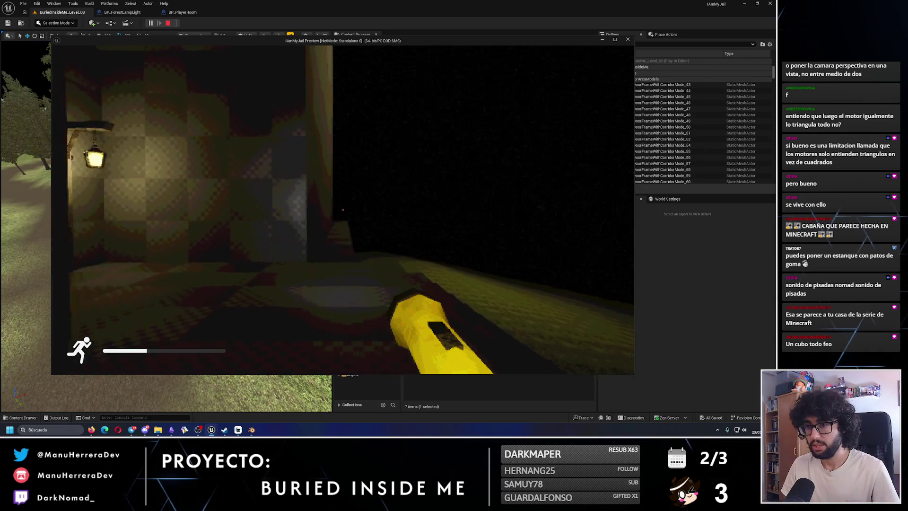
{"action": "key", "text": "shift+w"}
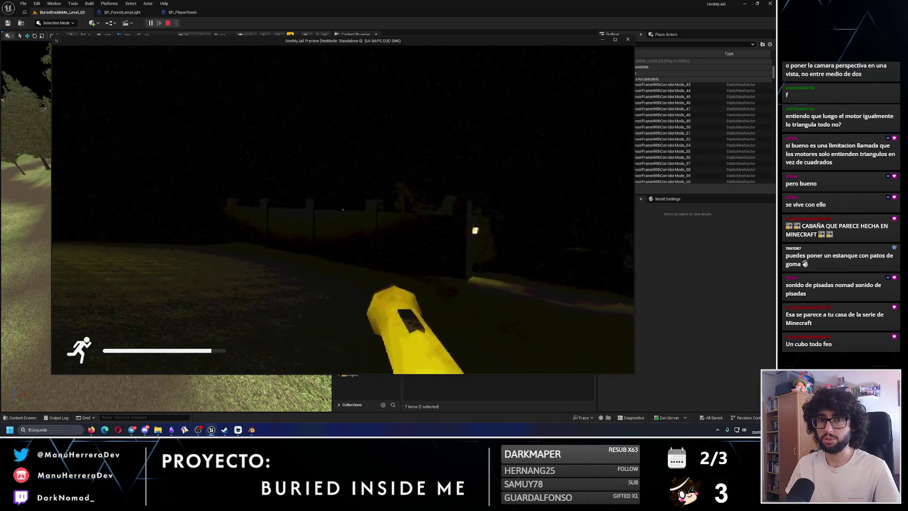
{"action": "key", "text": "Escape"}
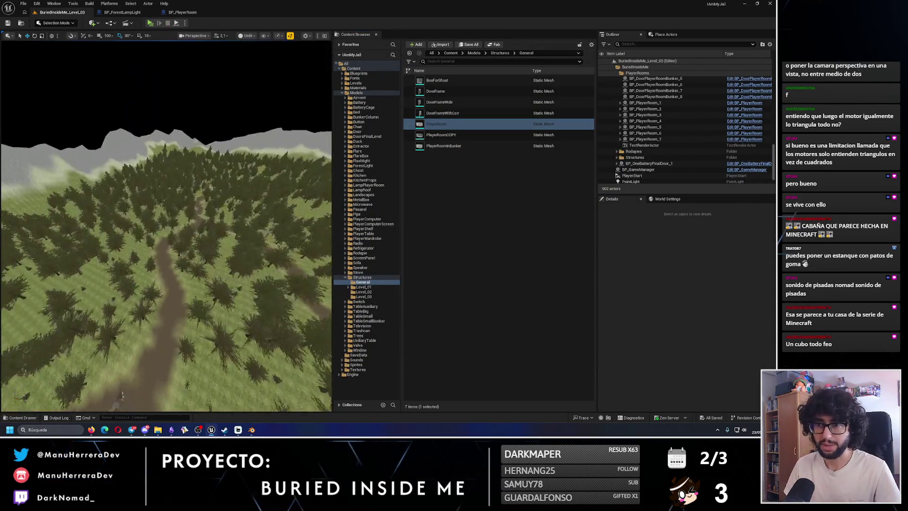
Step: Fly over the forest to the rocky slope and house, then launch a new playtest with Alt+P
{"action": "key", "text": "w"}
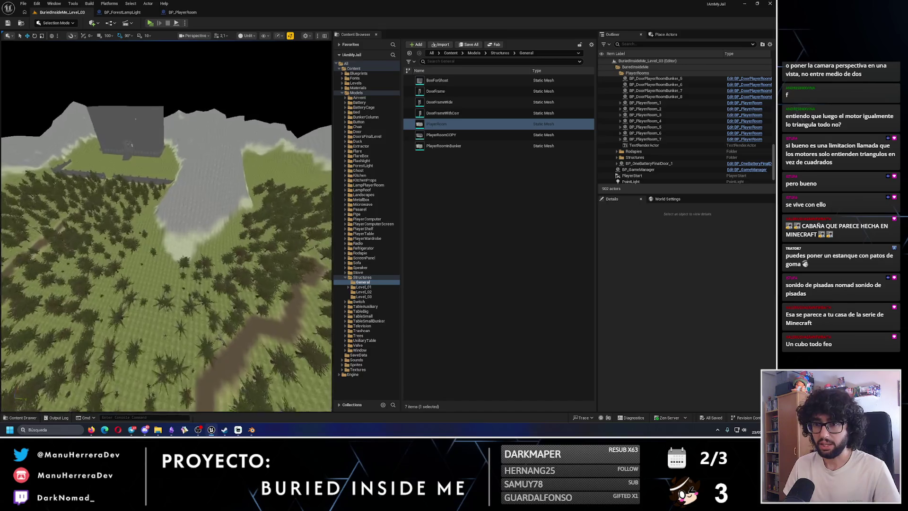
{"action": "key", "text": "w"}
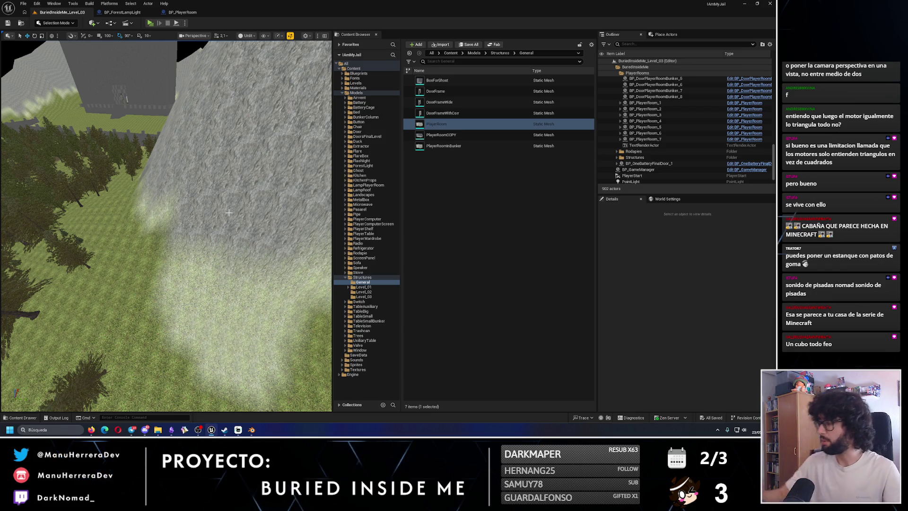
{"action": "left_click_drag", "start_coordinate": [126, 98], "coordinate": [120, 233]}
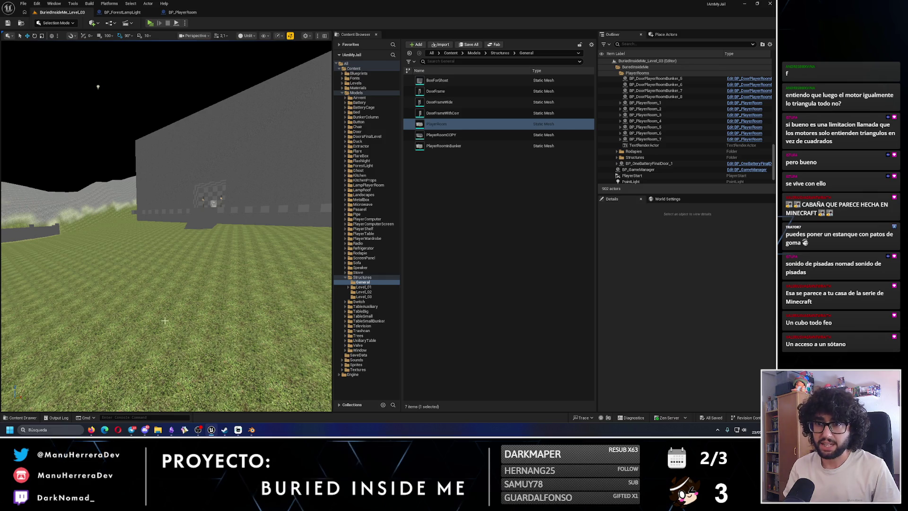
{"action": "mouse_move", "coordinate": [294, 281]}
{"action": "left_mouse_down"}
{"action": "mouse_move", "coordinate": [246, 303]}
{"action": "mouse_move", "coordinate": [245, 340]}
{"action": "mouse_move", "coordinate": [198, 255]}
{"action": "mouse_move", "coordinate": [154, 201]}
{"action": "mouse_move", "coordinate": [156, 151]}
{"action": "mouse_move", "coordinate": [123, 215]}
{"action": "mouse_move", "coordinate": [157, 73]}
{"action": "left_mouse_up"}
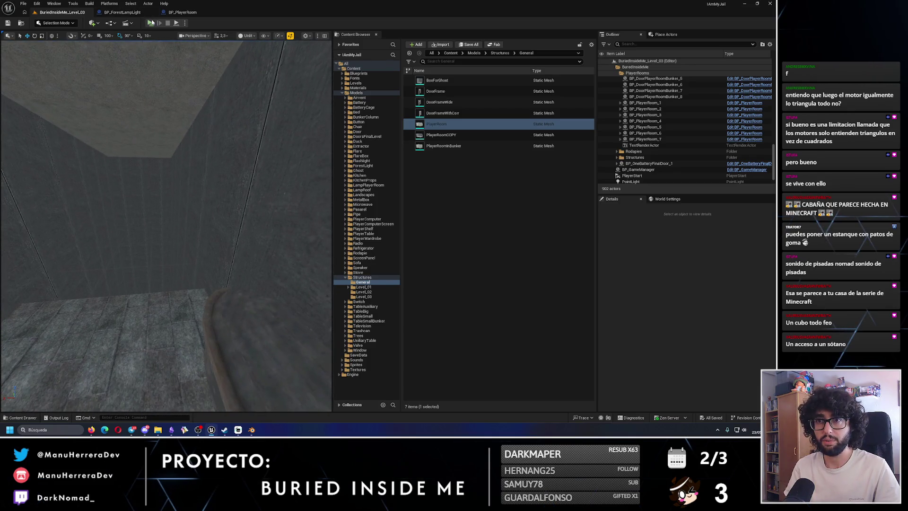
{"action": "key", "text": "alt+p"}
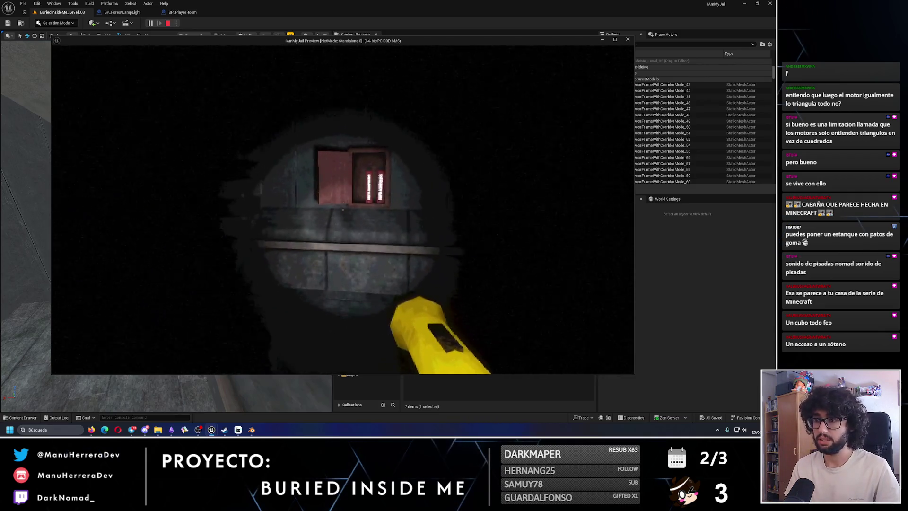
Step: Take and light the emergency flare, then walk through the red shaft and grate
{"action": "key", "text": "e"}
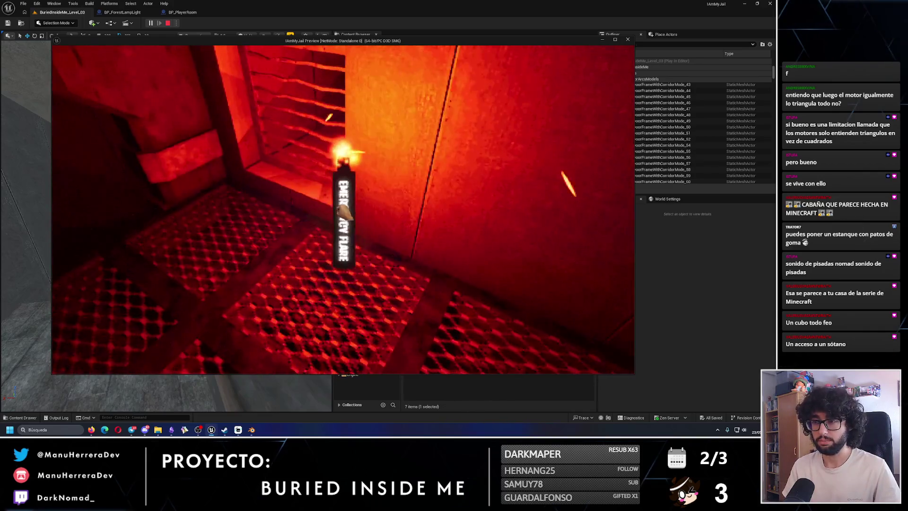
{"action": "key", "text": "e"}
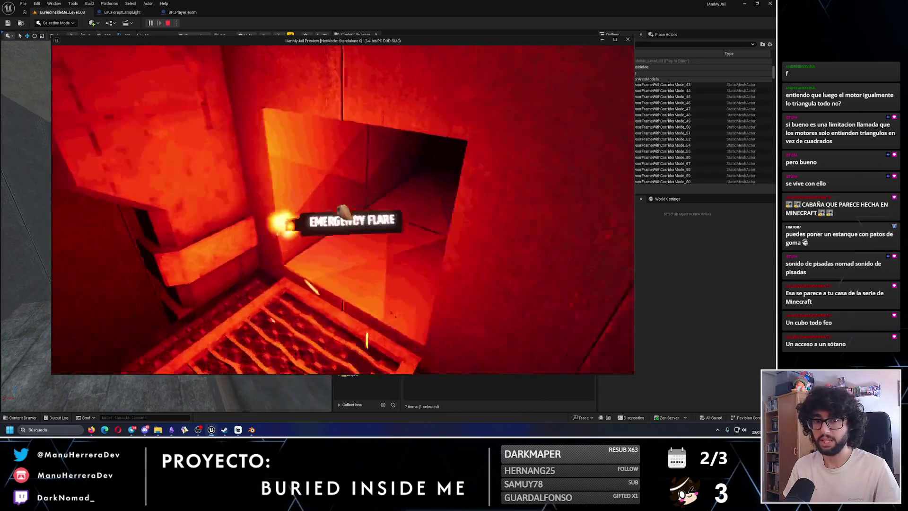
{"action": "key", "text": "w"}
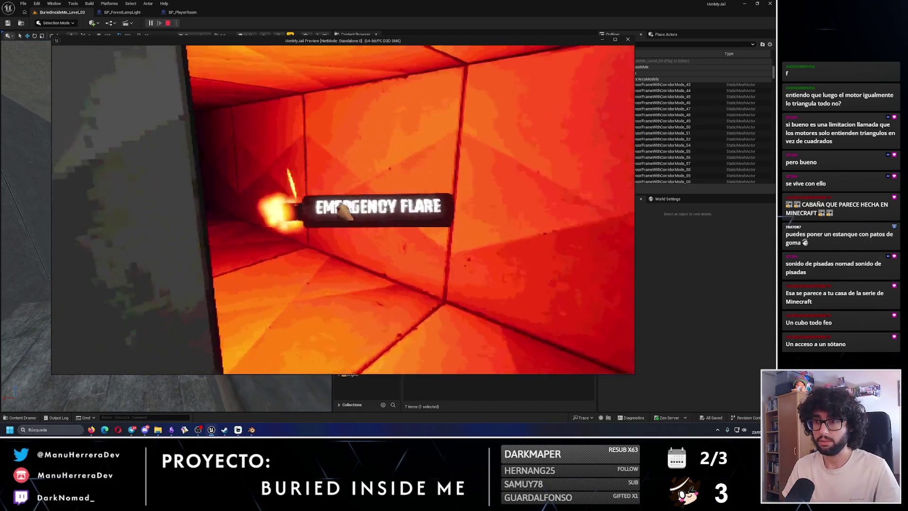
{"action": "key", "text": "e"}
{"action": "key", "text": "w"}
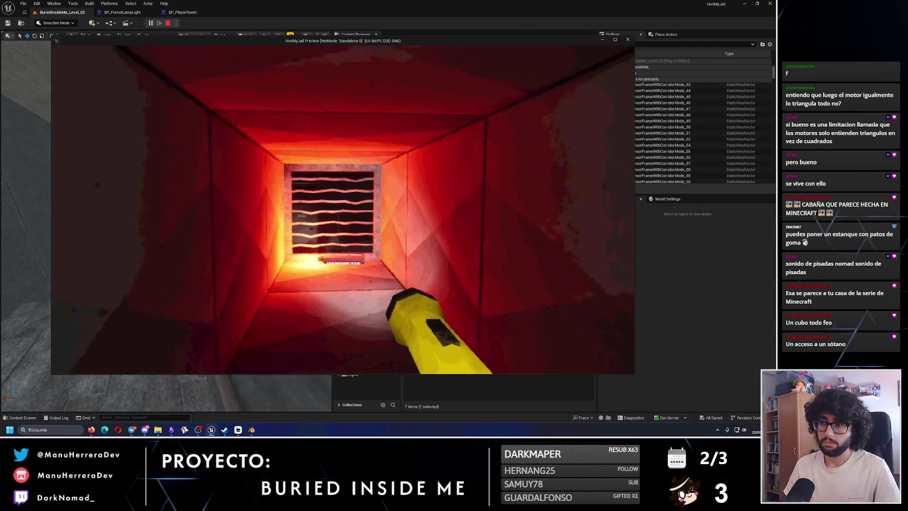
{"action": "key", "text": "w"}
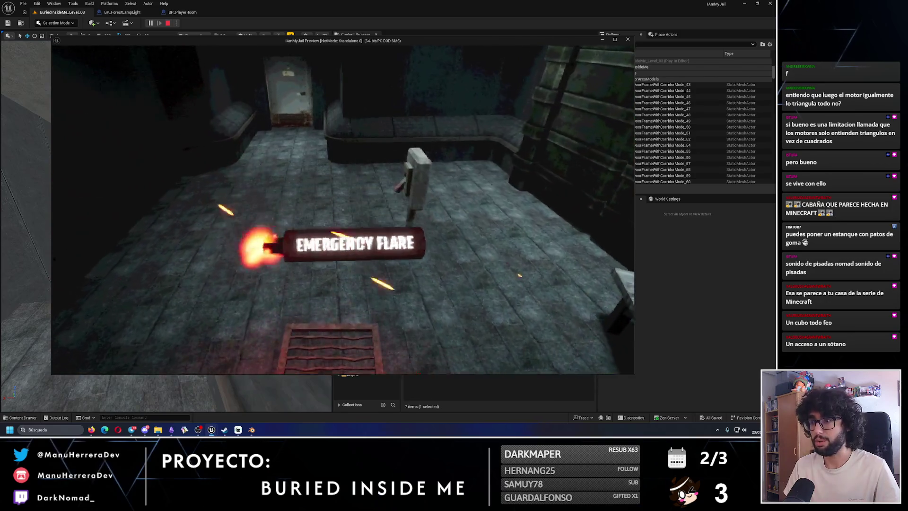
Step: Go through the door and sprint down the dark corridor until stamina runs low
{"action": "mouse_move", "coordinate": [343, 209]}
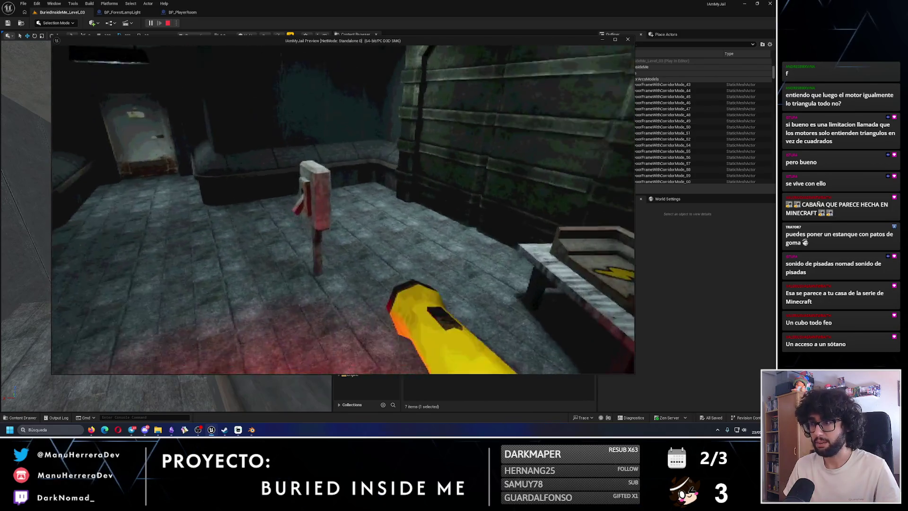
{"action": "key", "text": "shift+w"}
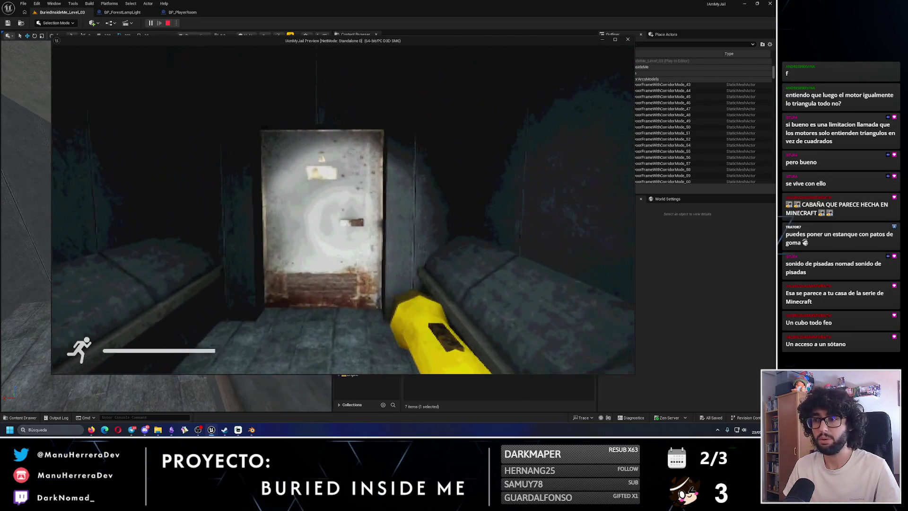
{"action": "key", "text": "w"}
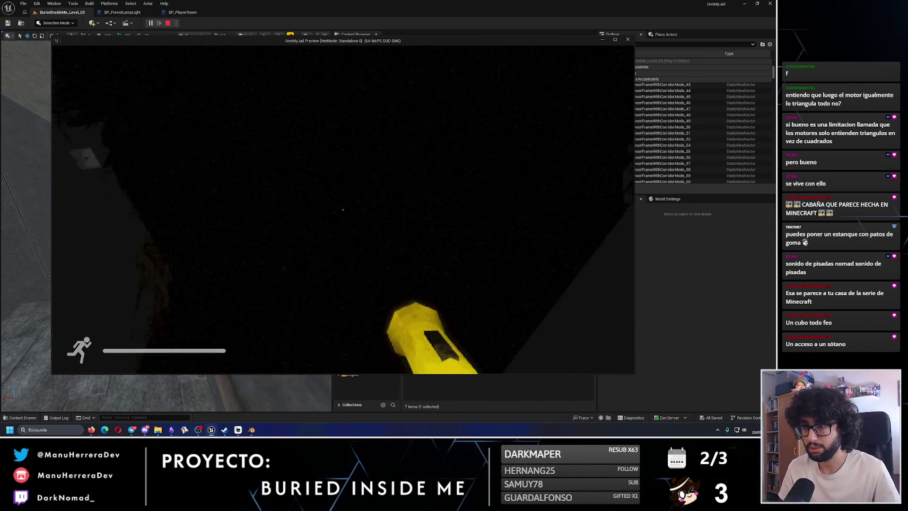
{"action": "key", "text": "shift+w"}
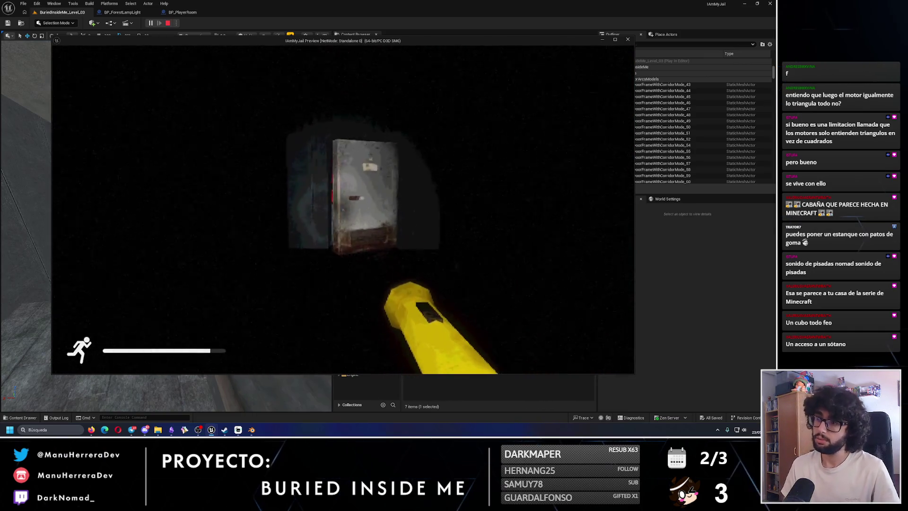
{"action": "key", "text": "w"}
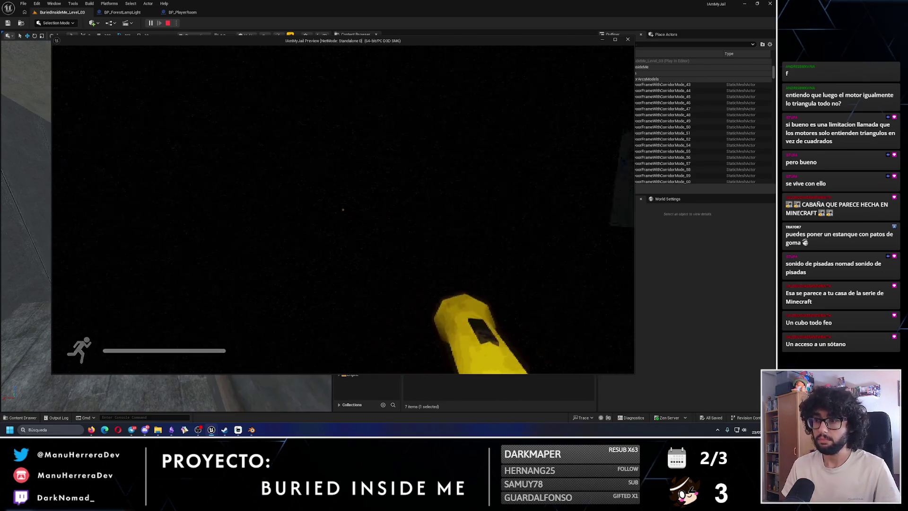
{"action": "key", "text": "shift+w"}
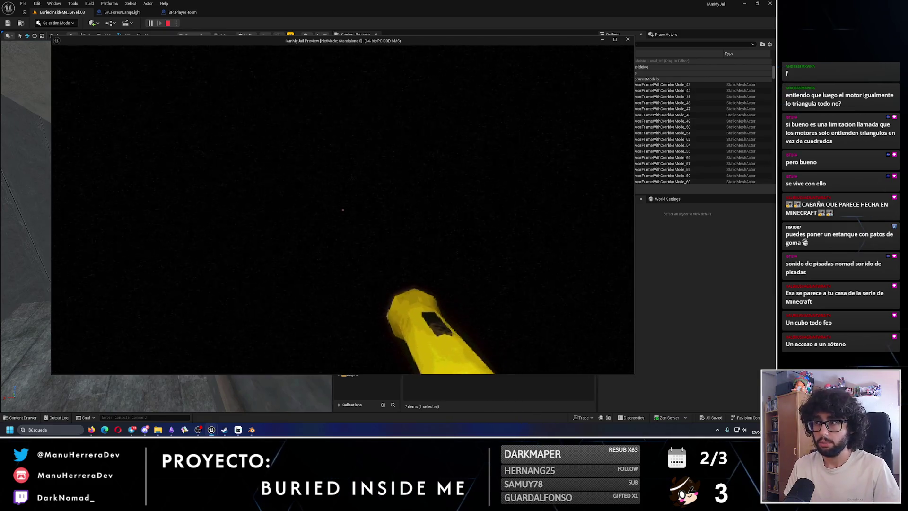
{"action": "key", "text": "shift"}
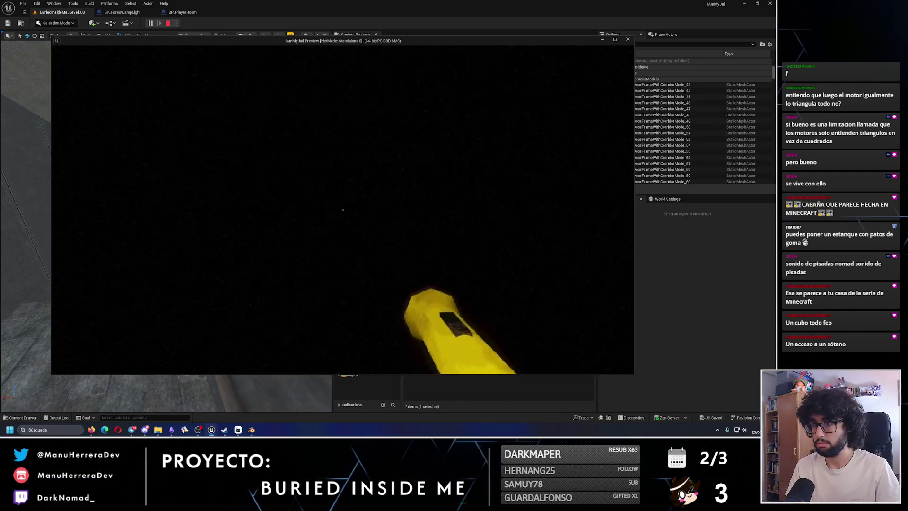
{"action": "key", "text": "shift"}
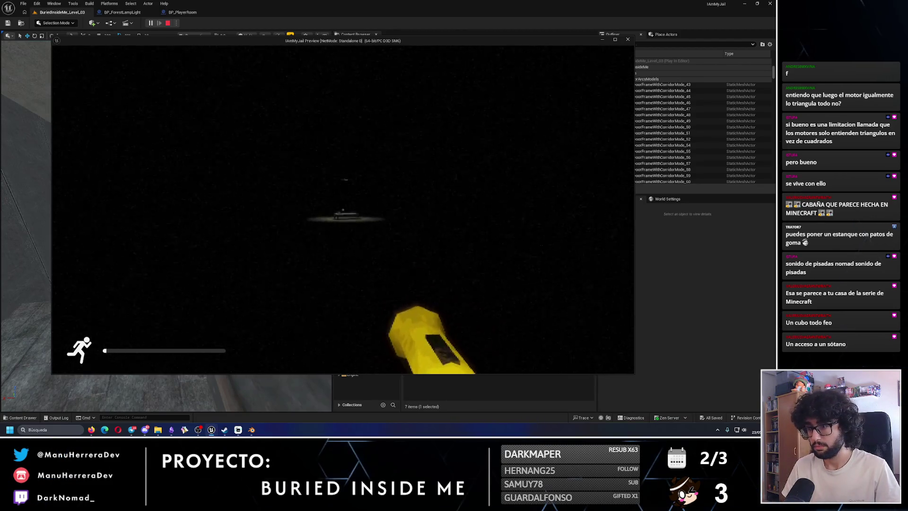
Step: Walk to the bed and desk, approach the room's door, then stop the playtest with Esc
{"action": "key", "text": "w"}
{"action": "key", "text": "w"}
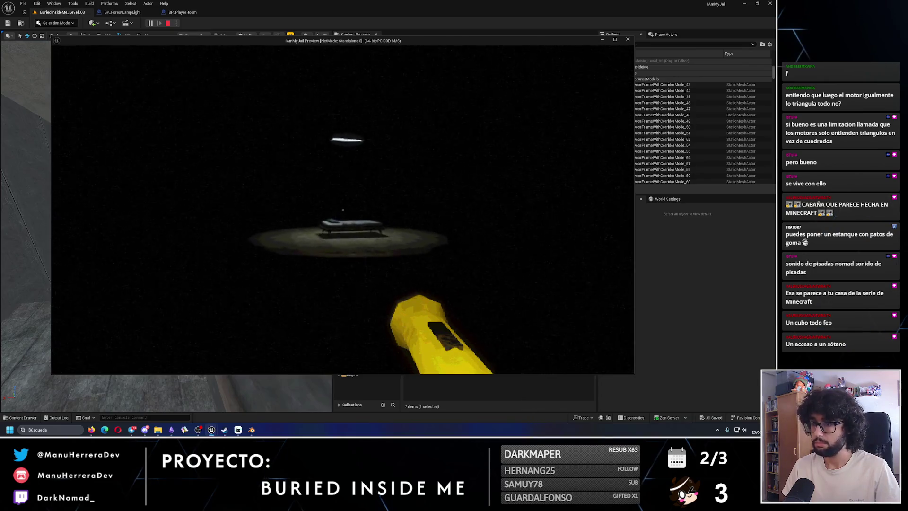
{"action": "key", "text": "shift+w"}
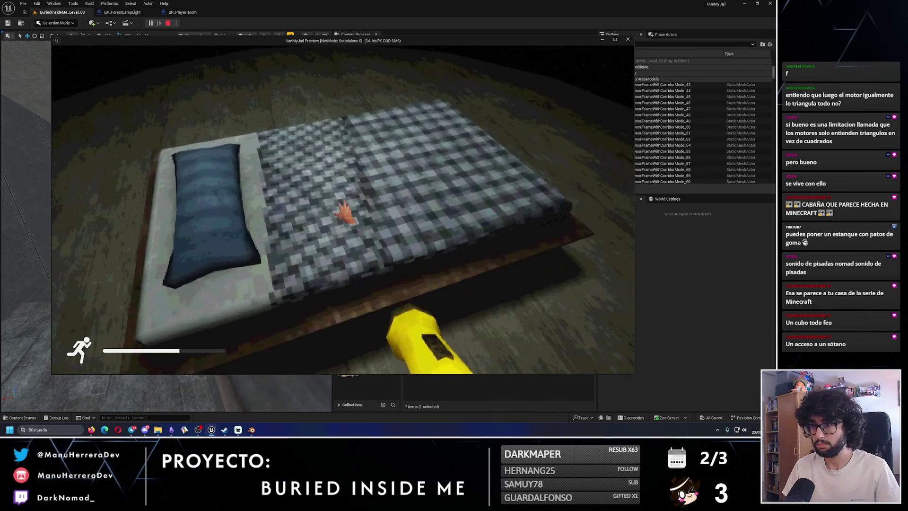
{"action": "key", "text": "s"}
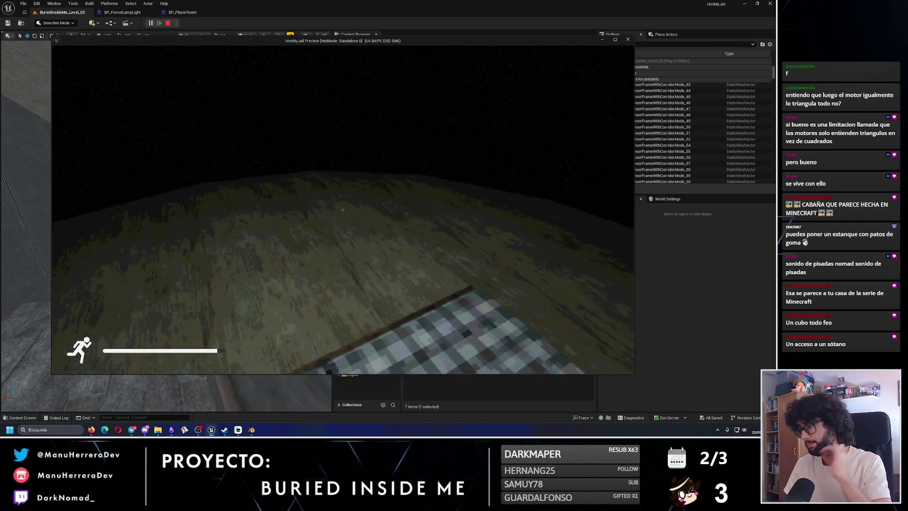
{"action": "mouse_move", "coordinate": [342, 210]}
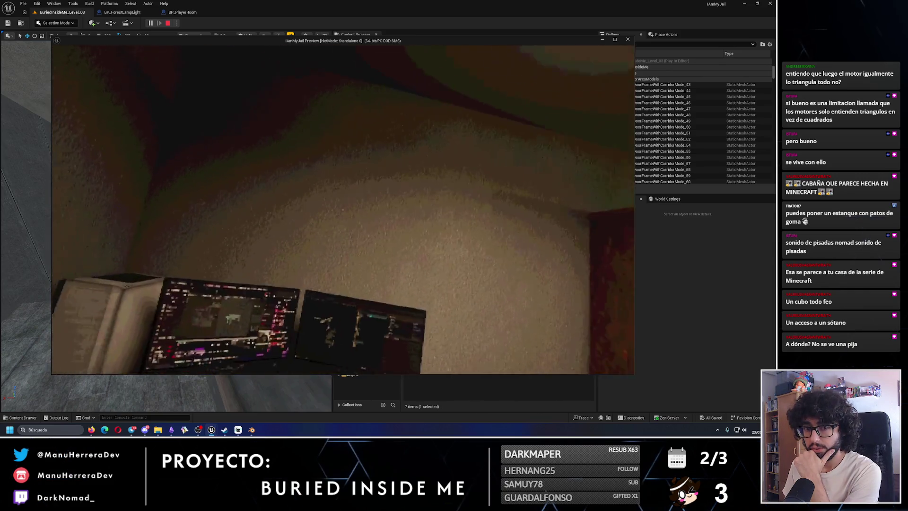
{"action": "key", "text": "f"}
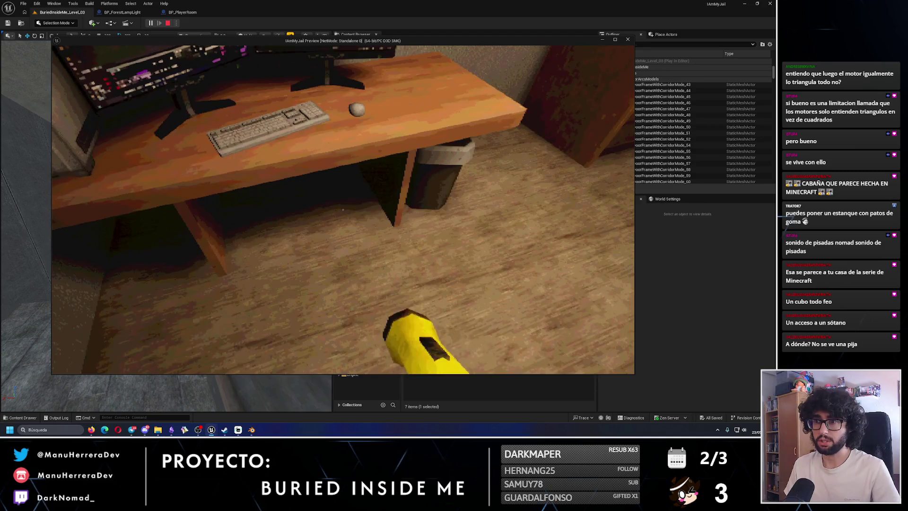
{"action": "key", "text": "w"}
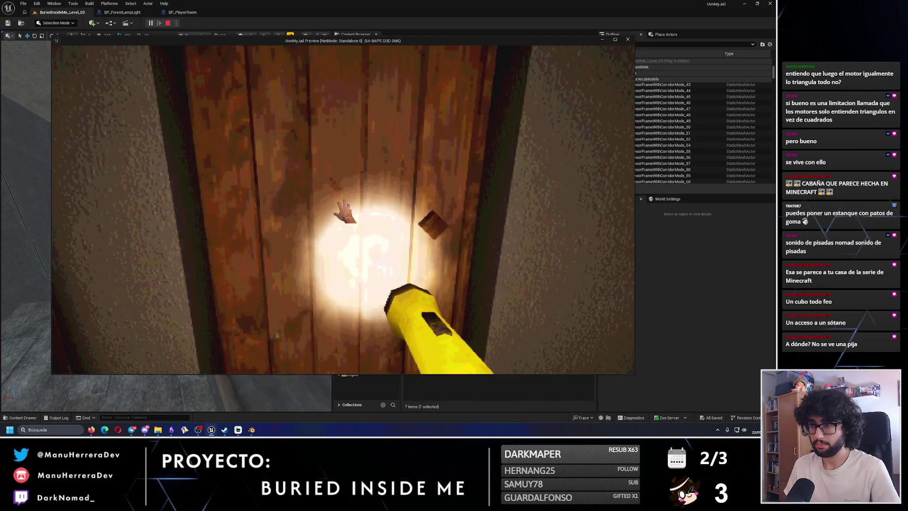
{"action": "key", "text": "shift+s"}
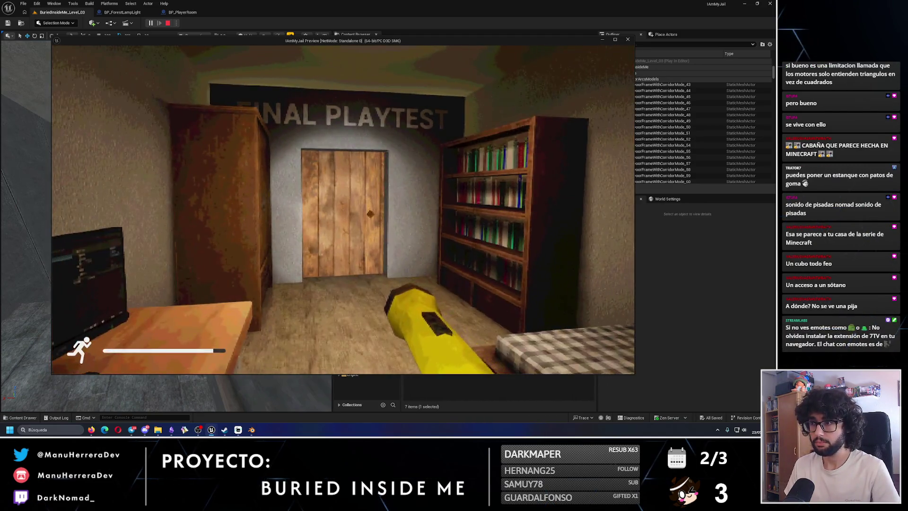
{"action": "key", "text": "Escape"}
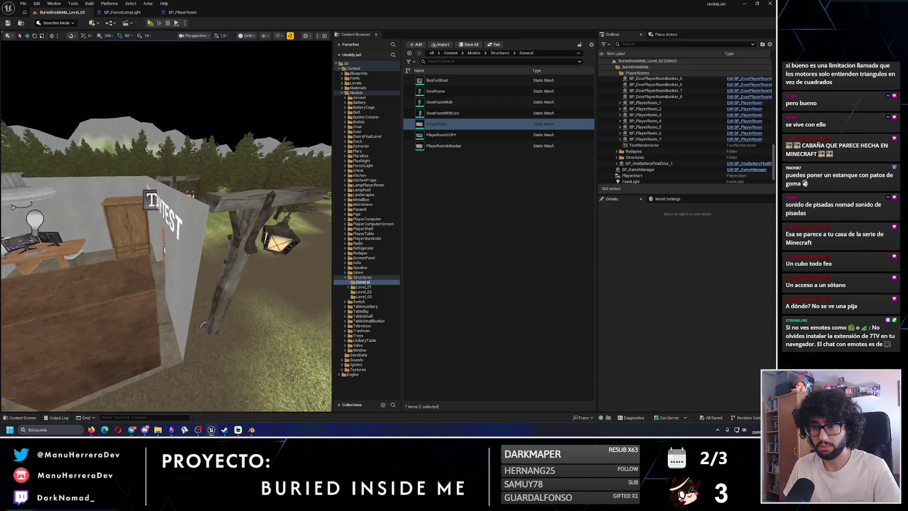
Step: Zoom out from the cabin and switch to Blender from the taskbar to edit the cabin mesh
{"action": "scroll", "coordinate": [165, 227], "scroll_direction": "down", "scroll_amount": 3}
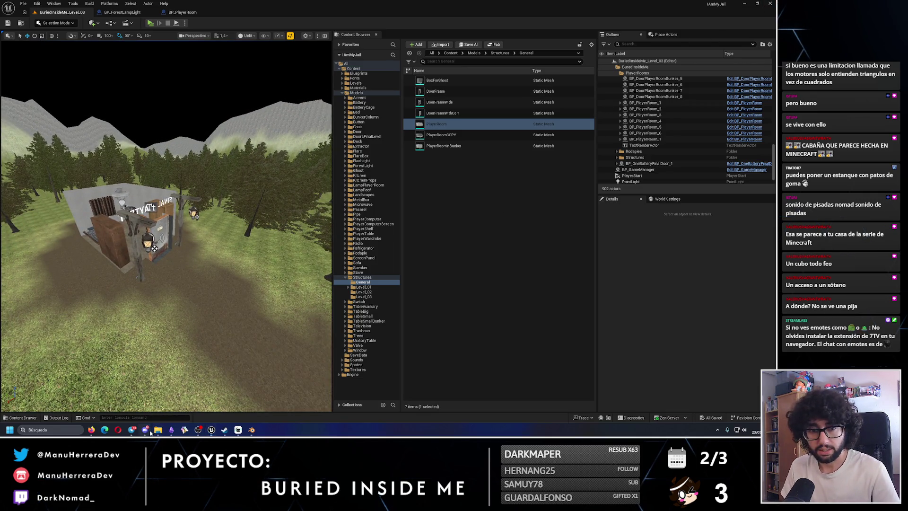
{"action": "left_click", "coordinate": [251, 430]}
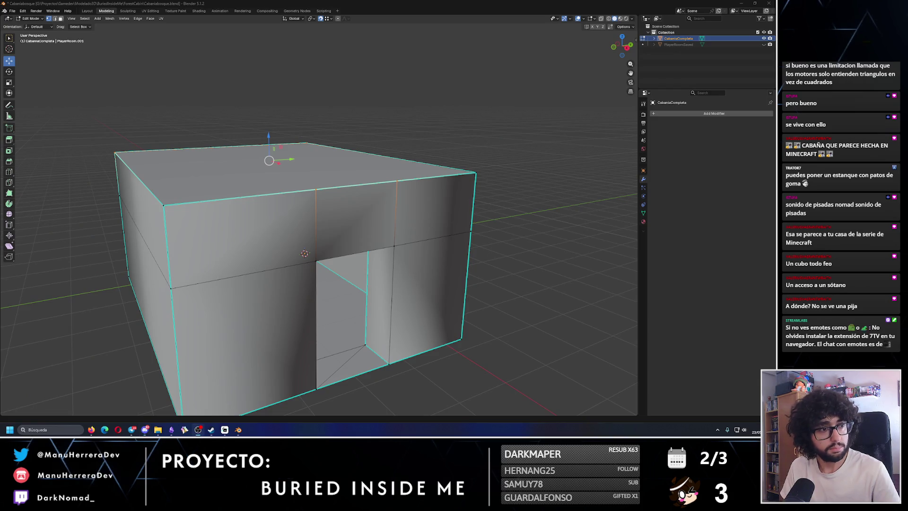